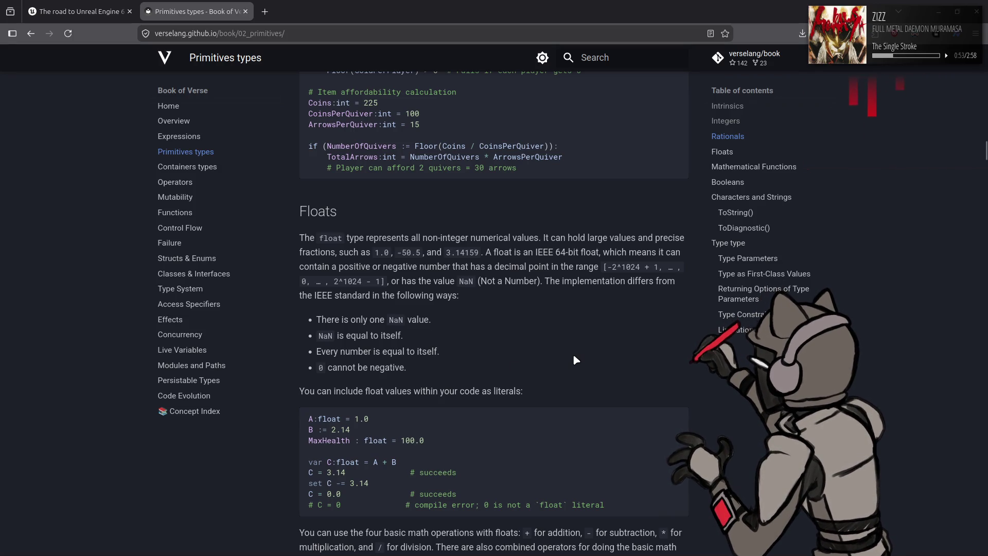
Step: Scroll the Primitives types page from Floats down to the Mathematical Functions Abs() examples
{"action": "scroll", "coordinate": [495, 308], "scroll_direction": "down", "scroll_amount": 3}
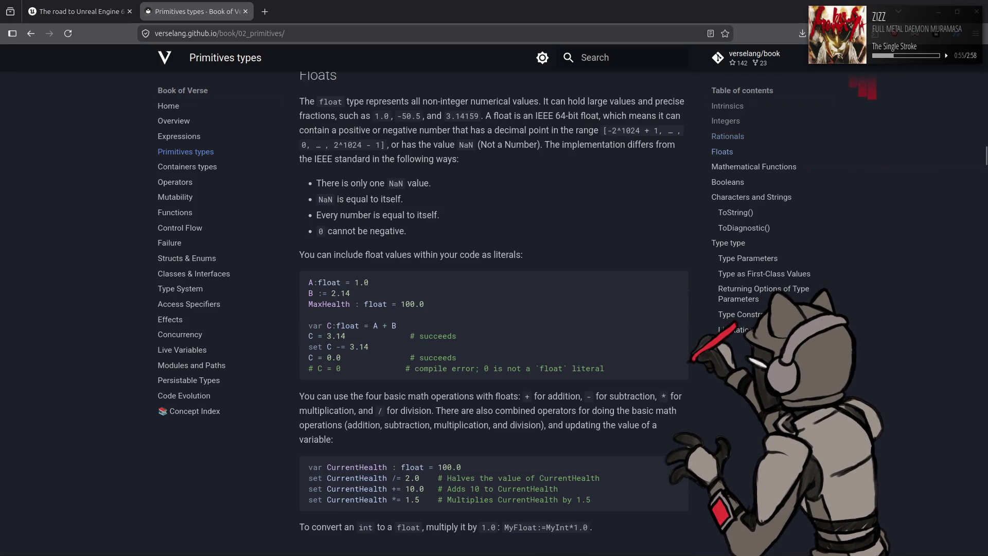
{"action": "scroll", "coordinate": [494, 309], "scroll_direction": "down", "scroll_amount": 1}
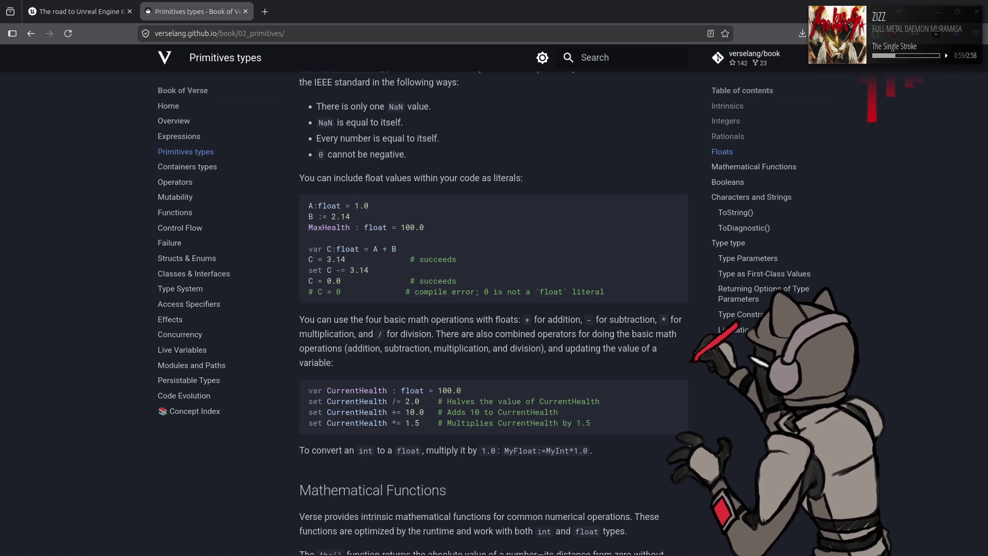
{"action": "scroll", "coordinate": [494, 309], "scroll_direction": "down", "scroll_amount": 2}
{"action": "scroll", "coordinate": [494, 309], "scroll_direction": "down", "scroll_amount": 2}
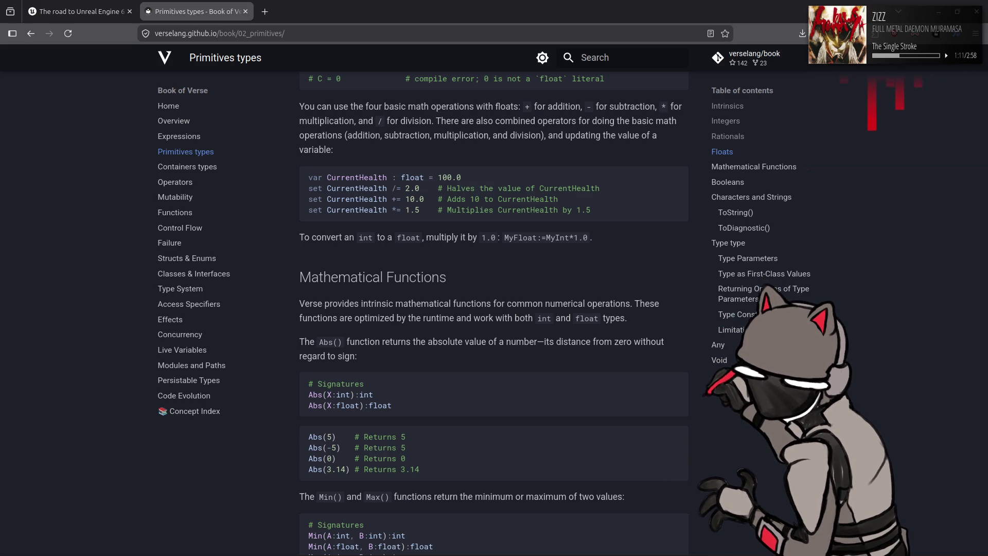
{"action": "scroll", "coordinate": [494, 314], "scroll_direction": "down", "scroll_amount": 3}
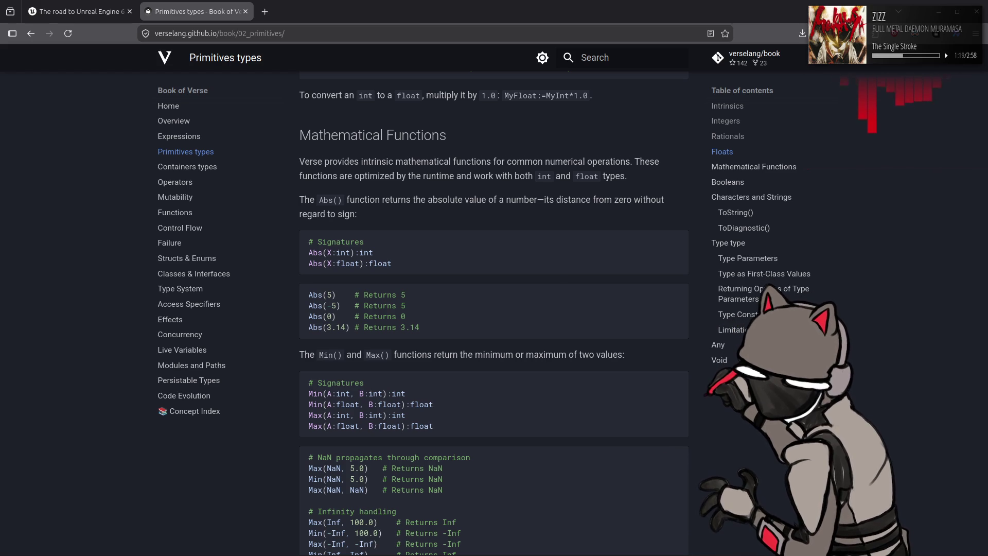
{"action": "scroll", "coordinate": [494, 313], "scroll_direction": "down", "scroll_amount": 3}
{"action": "scroll", "coordinate": [494, 313], "scroll_direction": "down", "scroll_amount": 2}
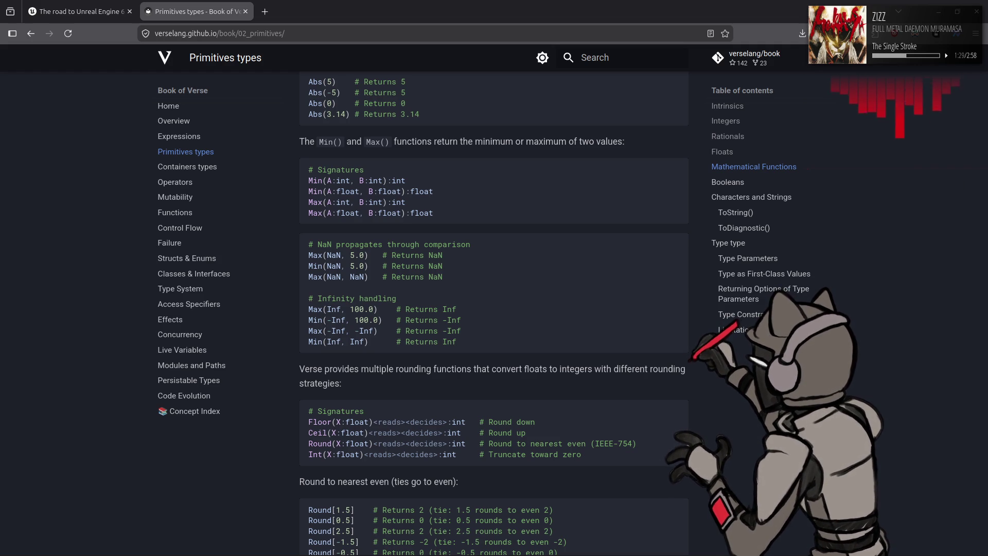
{"action": "scroll", "coordinate": [494, 314], "scroll_direction": "up", "scroll_amount": 3}
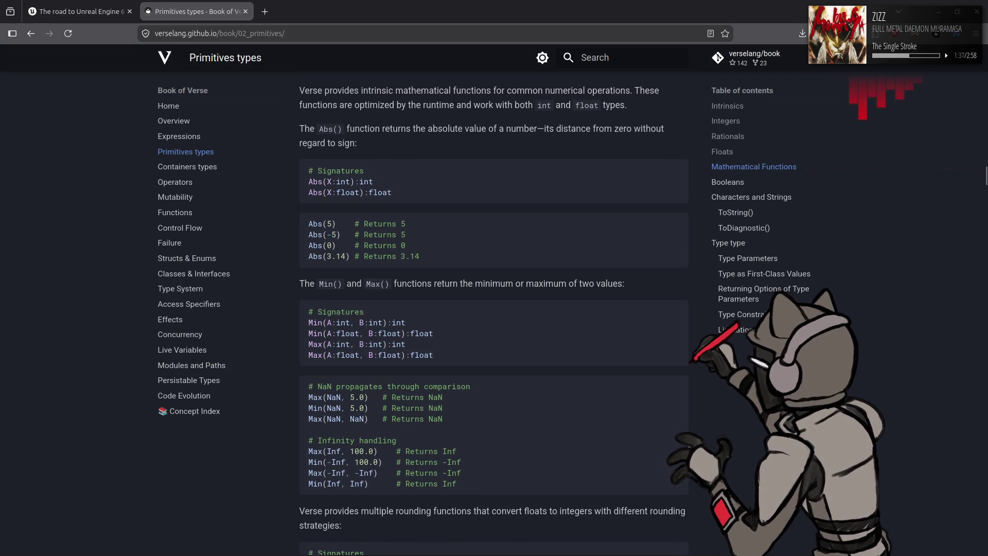
{"action": "left_click_drag", "start_coordinate": [334, 400], "coordinate": [406, 409]}
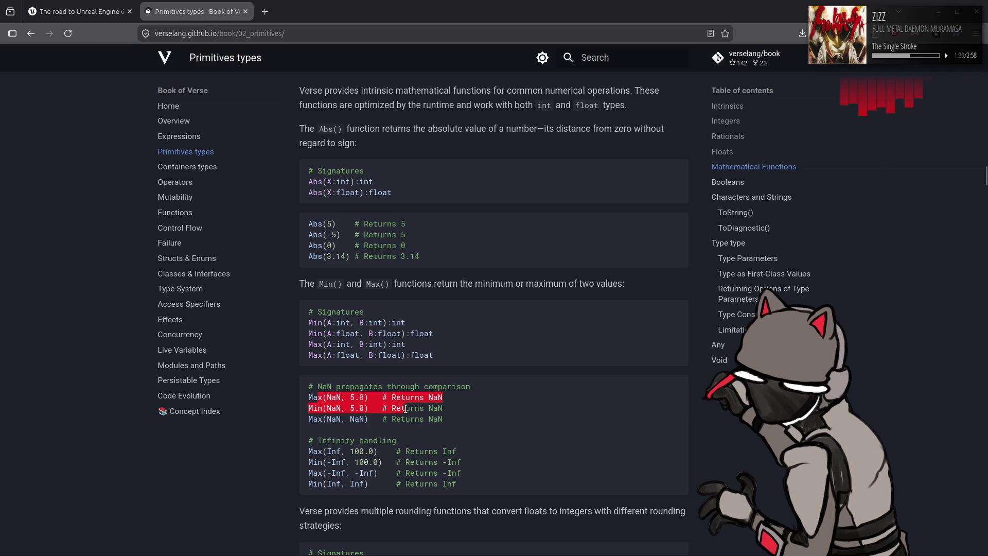
{"action": "left_click", "coordinate": [309, 402]}
{"action": "left_click_drag", "start_coordinate": [309, 398], "coordinate": [376, 410]}
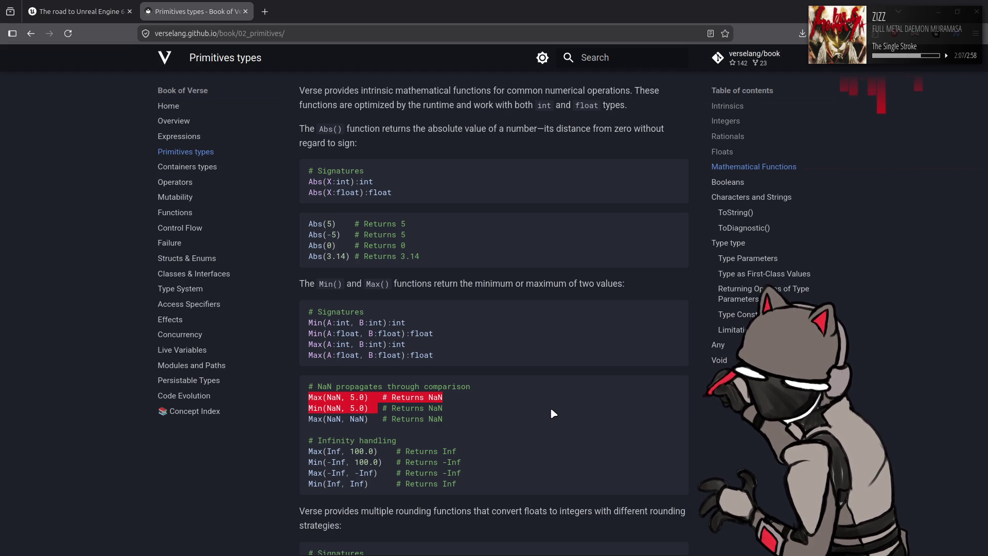
{"action": "left_click", "coordinate": [551, 409]}
{"action": "scroll", "coordinate": [555, 400], "scroll_direction": "down", "scroll_amount": 2}
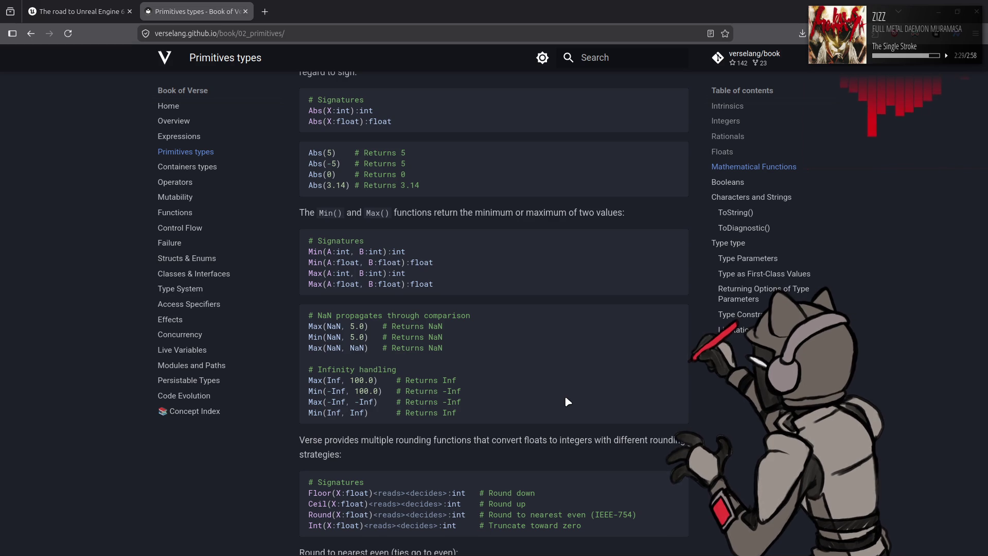
Step: Scroll past the round-to-nearest-even examples down to the Sqrt and Pow examples
{"action": "scroll", "coordinate": [566, 398], "scroll_direction": "down", "scroll_amount": 2}
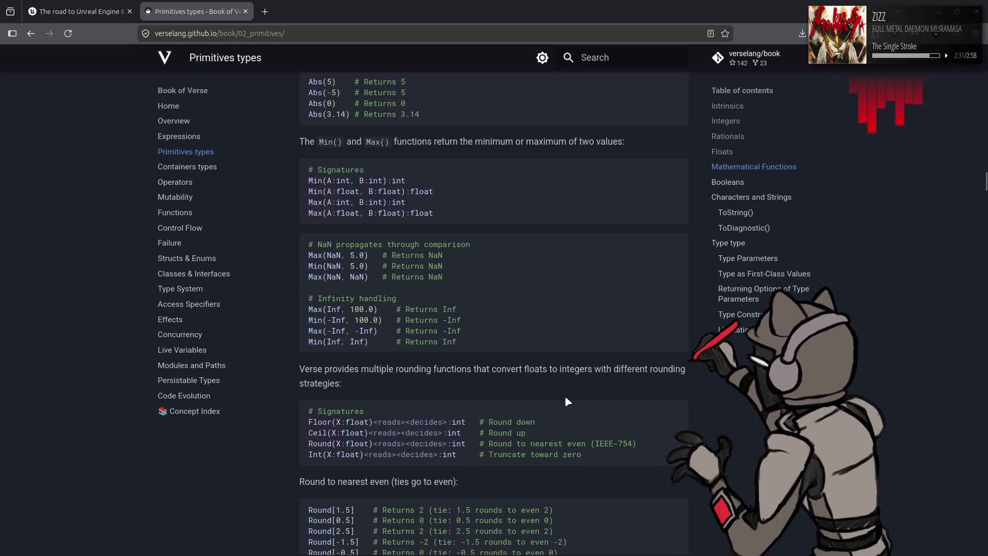
{"action": "scroll", "coordinate": [566, 397], "scroll_direction": "down", "scroll_amount": 2}
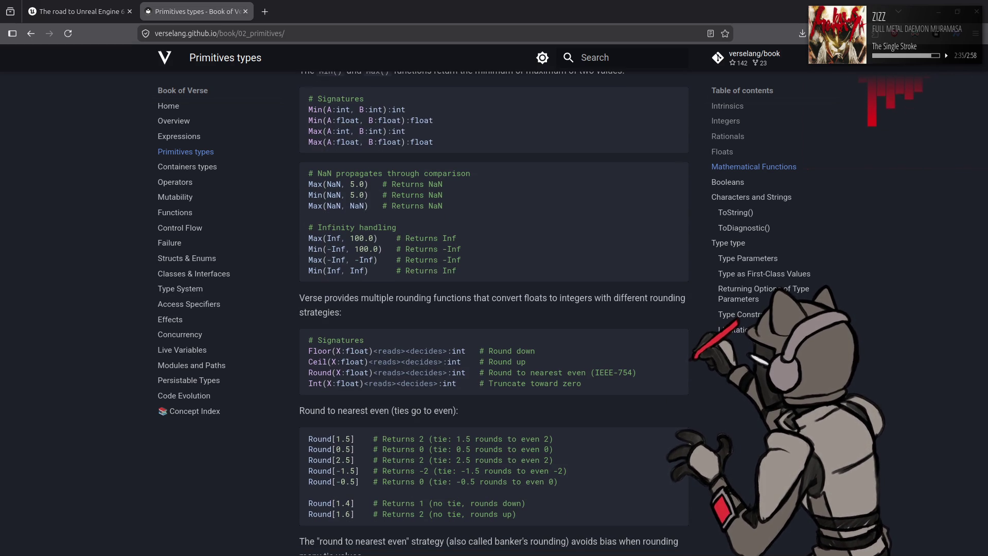
{"action": "scroll", "coordinate": [494, 311], "scroll_direction": "down", "scroll_amount": 2}
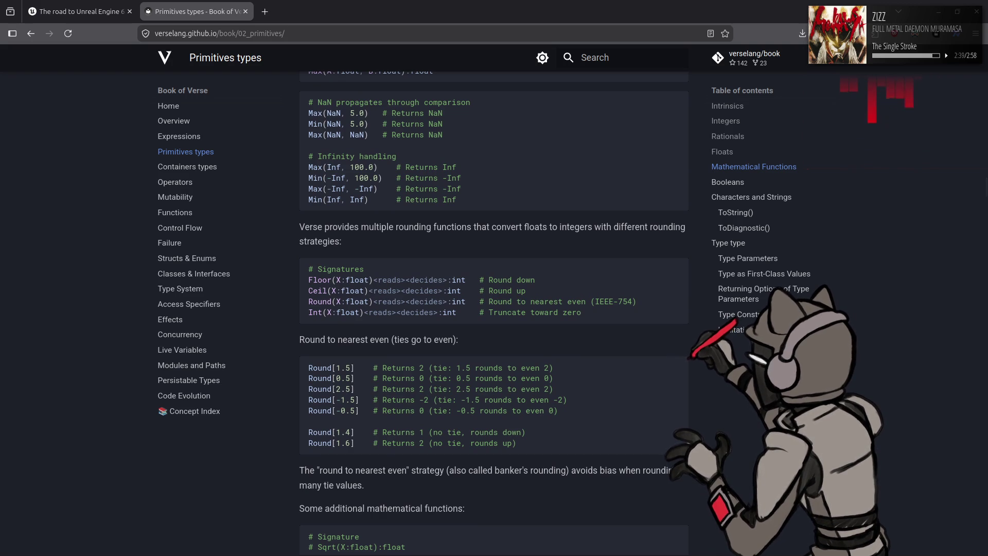
{"action": "scroll", "coordinate": [494, 311], "scroll_direction": "down", "scroll_amount": 4}
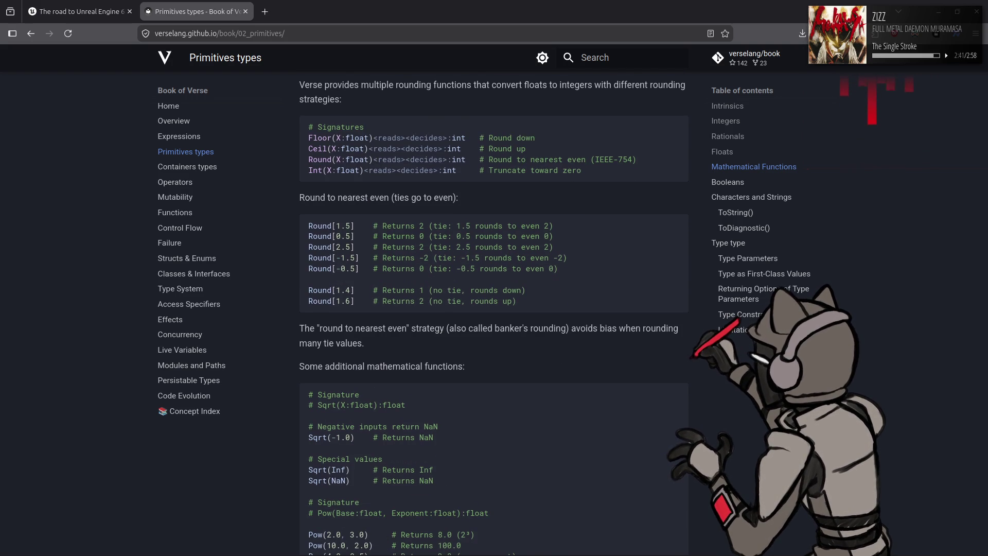
{"action": "scroll", "coordinate": [494, 311], "scroll_direction": "down", "scroll_amount": 2}
{"action": "scroll", "coordinate": [494, 311], "scroll_direction": "down", "scroll_amount": 10}
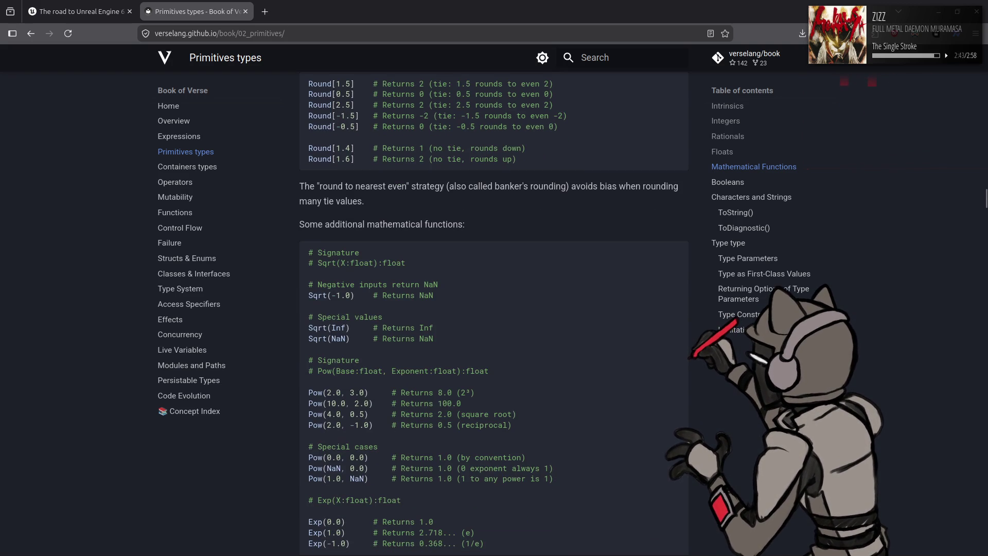
{"action": "scroll", "coordinate": [494, 311], "scroll_direction": "up", "scroll_amount": 8}
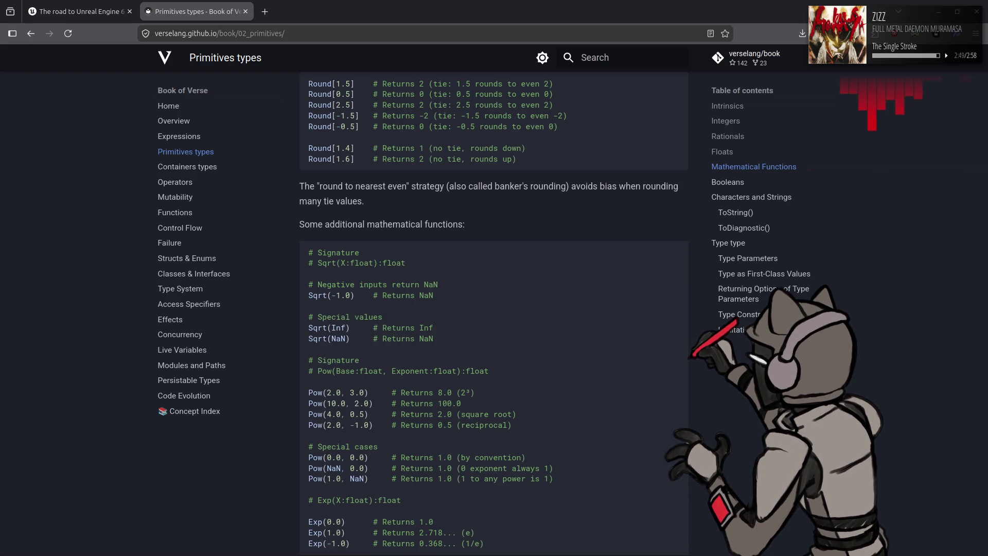
{"action": "scroll", "coordinate": [494, 311], "scroll_direction": "down", "scroll_amount": 2}
Step: Scroll to the Exp, Ln and Log examples and briefly highlight the Log example lines
{"action": "scroll", "coordinate": [494, 311], "scroll_direction": "down", "scroll_amount": 7}
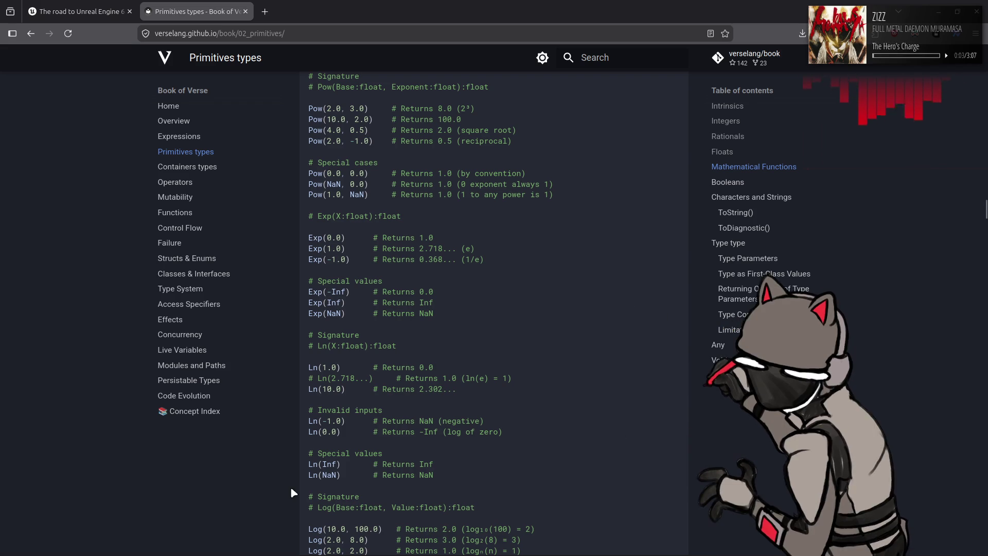
{"action": "scroll", "coordinate": [282, 418], "scroll_direction": "down", "scroll_amount": 2}
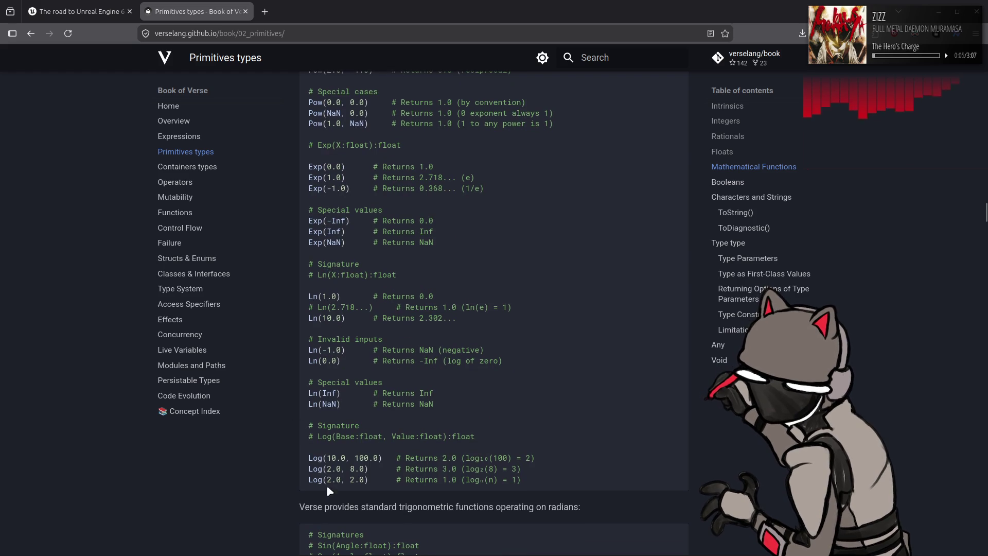
{"action": "left_click_drag", "start_coordinate": [304, 461], "coordinate": [378, 484]}
{"action": "left_click", "coordinate": [647, 442]}
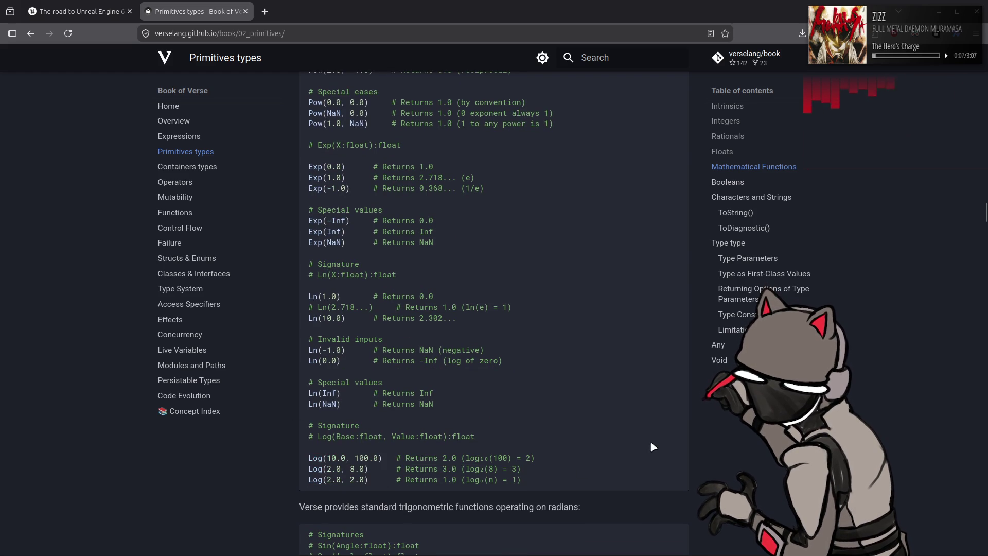
Step: Scroll through the trigonometric and ArcTan examples down to the Hyperbolic functions section
{"action": "scroll", "coordinate": [761, 439], "scroll_direction": "down", "scroll_amount": 2}
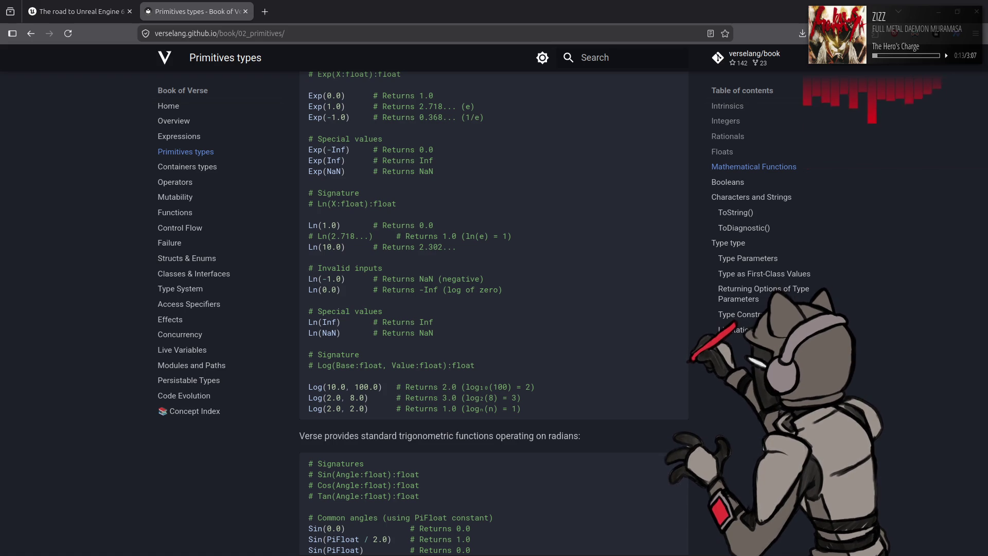
{"action": "scroll", "coordinate": [764, 446], "scroll_direction": "down", "scroll_amount": 4}
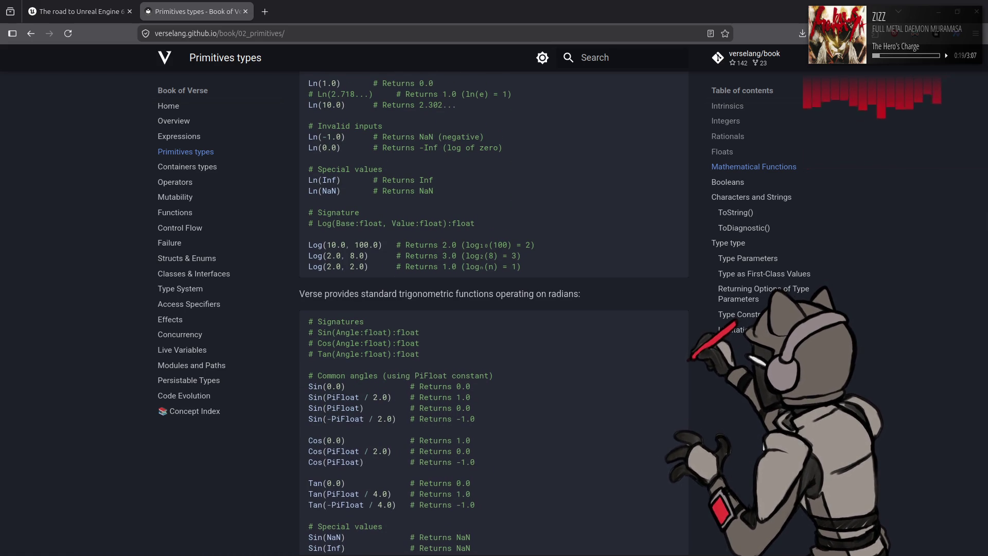
{"action": "scroll", "coordinate": [764, 446], "scroll_direction": "down", "scroll_amount": 2}
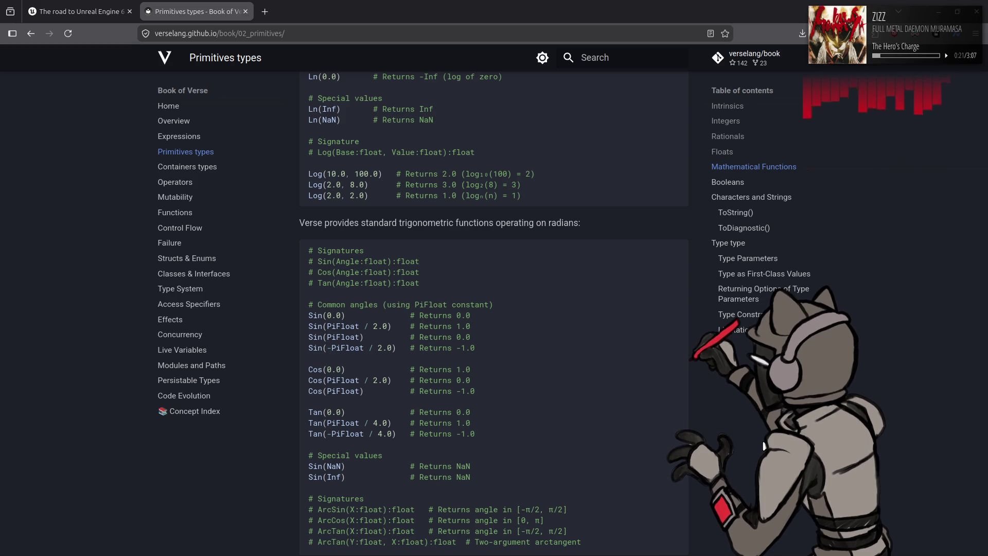
{"action": "scroll", "coordinate": [494, 309], "scroll_direction": "down", "scroll_amount": 2}
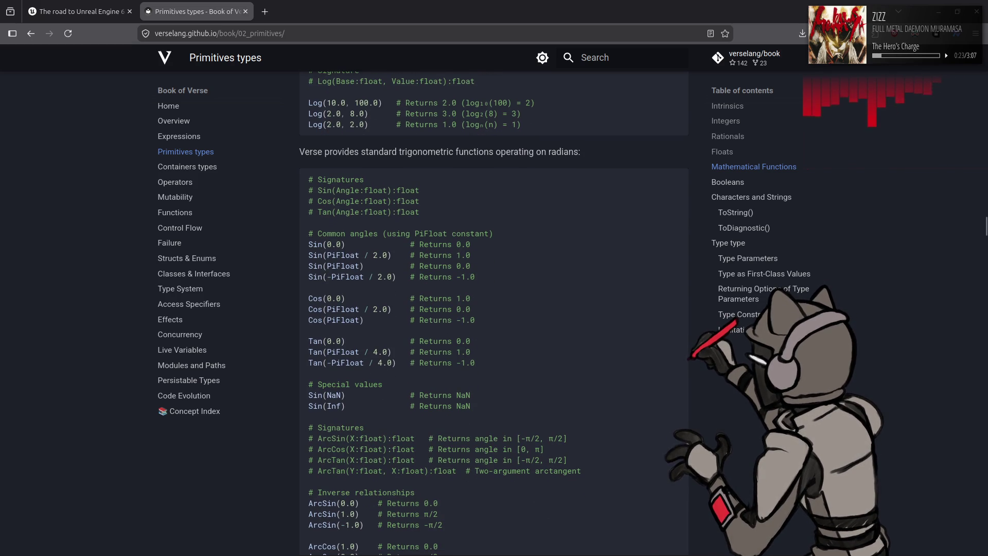
{"action": "scroll", "coordinate": [495, 309], "scroll_direction": "down", "scroll_amount": 2}
{"action": "scroll", "coordinate": [495, 308], "scroll_direction": "down", "scroll_amount": 5}
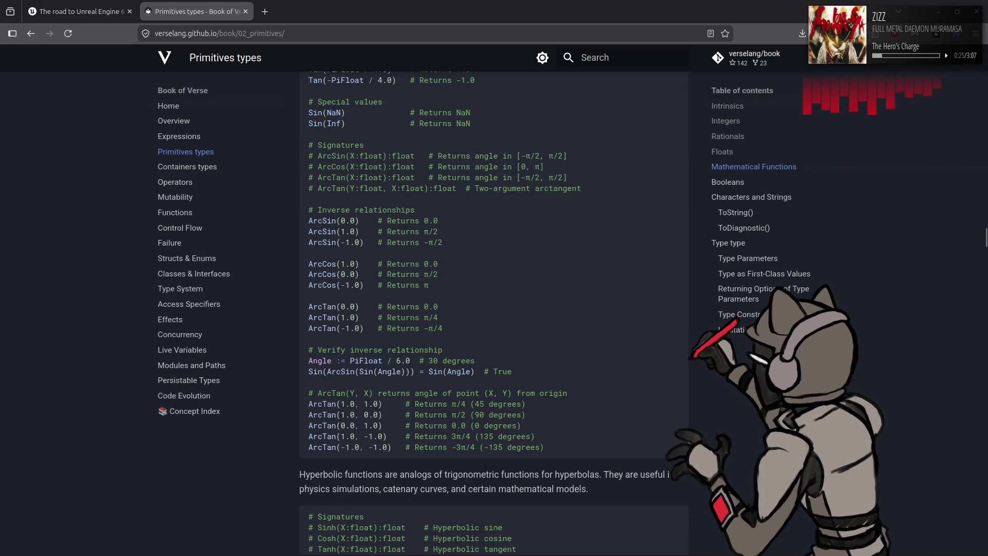
{"action": "scroll", "coordinate": [494, 308], "scroll_direction": "down", "scroll_amount": 3}
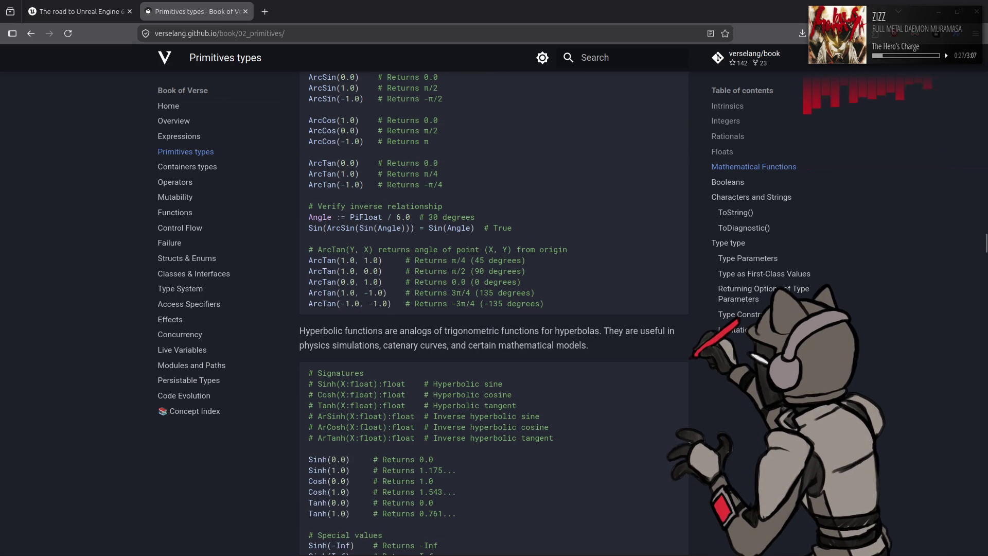
{"action": "scroll", "coordinate": [494, 309], "scroll_direction": "down", "scroll_amount": 3}
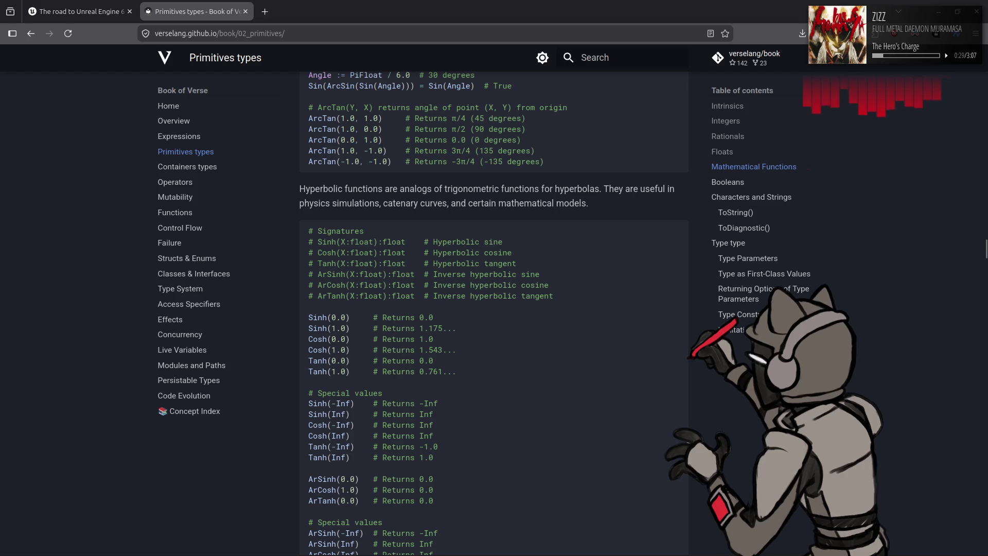
{"action": "scroll", "coordinate": [494, 308], "scroll_direction": "down", "scroll_amount": 3}
Step: Scroll down past the Sgn and Lerp examples
{"action": "scroll", "coordinate": [494, 309], "scroll_direction": "down", "scroll_amount": 3}
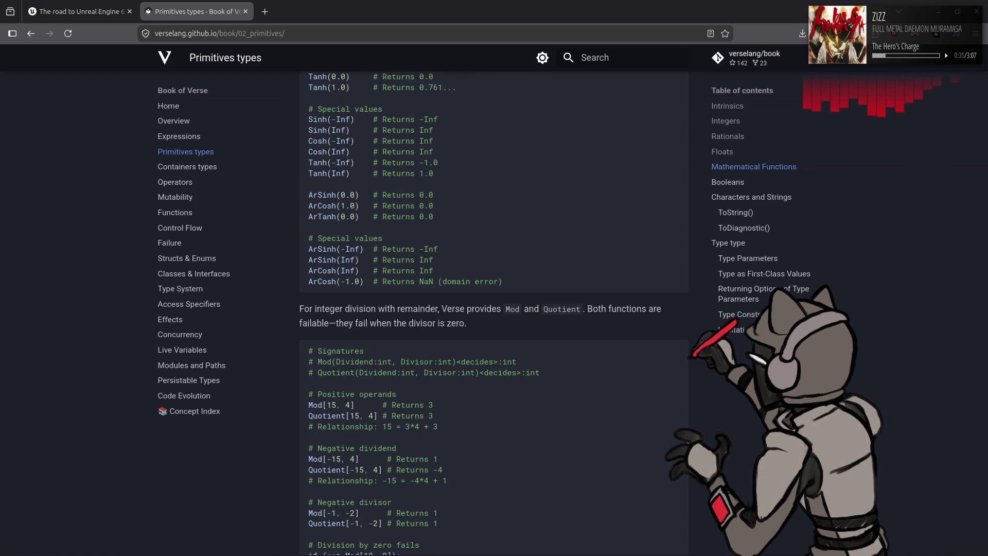
{"action": "scroll", "coordinate": [494, 309], "scroll_direction": "down", "scroll_amount": 5}
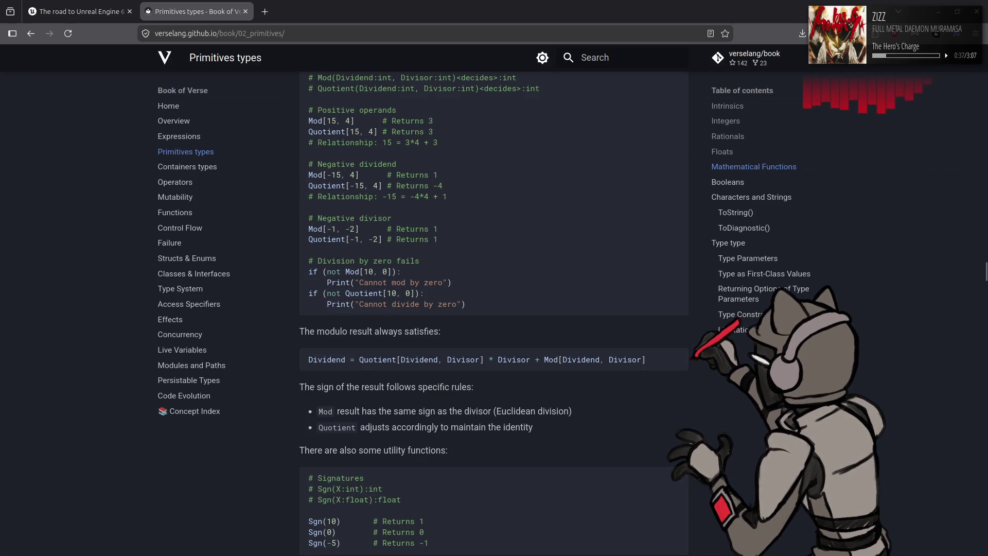
{"action": "scroll", "coordinate": [495, 309], "scroll_direction": "down", "scroll_amount": 3}
{"action": "scroll", "coordinate": [494, 309], "scroll_direction": "down", "scroll_amount": 6}
{"action": "scroll", "coordinate": [494, 309], "scroll_direction": "down", "scroll_amount": 3}
{"action": "scroll", "coordinate": [494, 309], "scroll_direction": "up", "scroll_amount": 5}
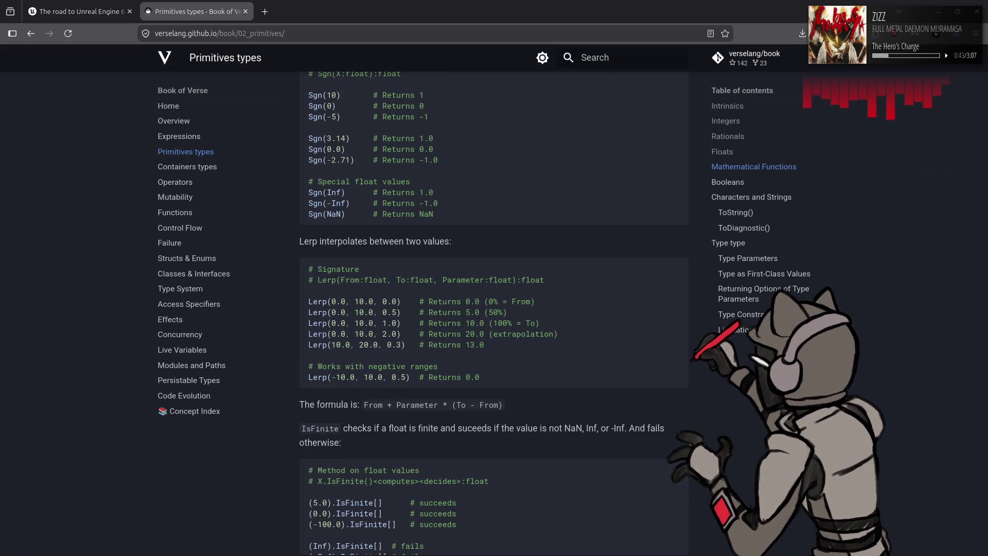
Step: Select all page text, then briefly highlight the Sgn examples and the Sgn(Inf) call
{"action": "key", "text": "ctrl+a"}
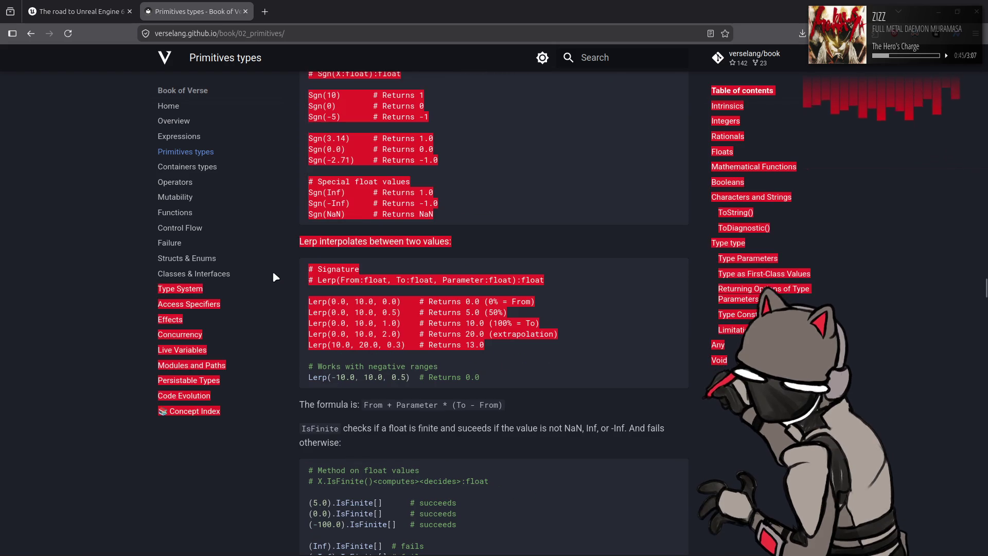
{"action": "scroll", "coordinate": [325, 340], "scroll_direction": "up", "scroll_amount": 4}
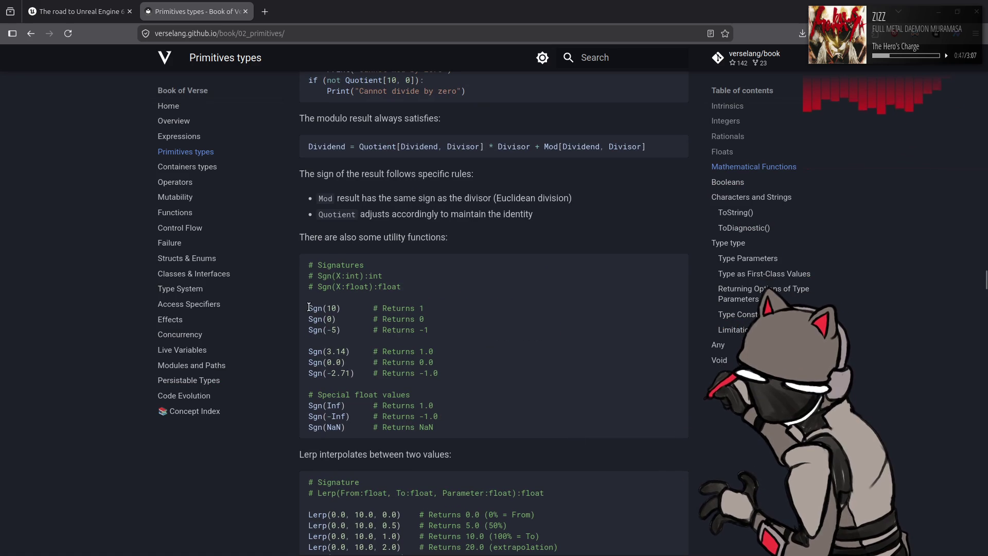
{"action": "left_click_drag", "start_coordinate": [311, 308], "coordinate": [326, 316]}
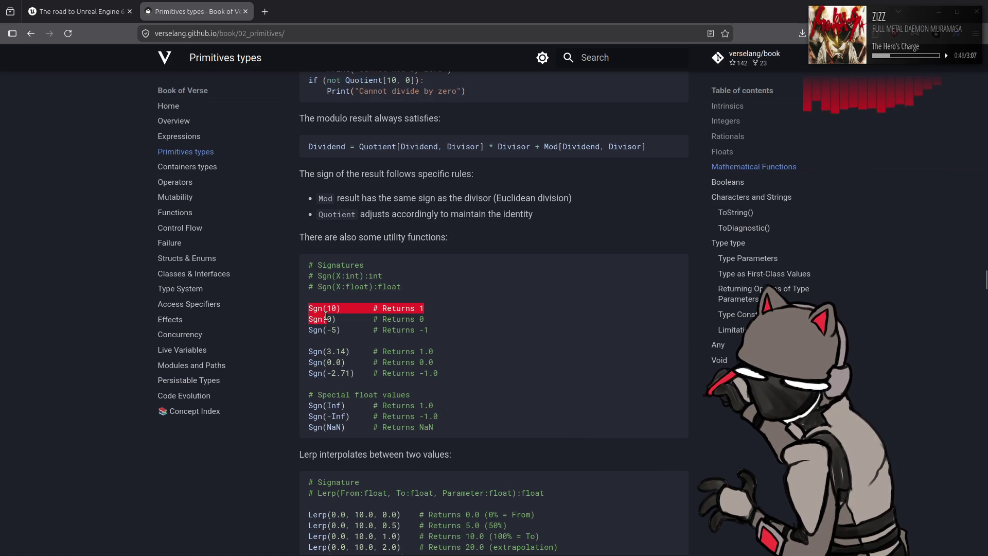
{"action": "left_click", "coordinate": [770, 482]}
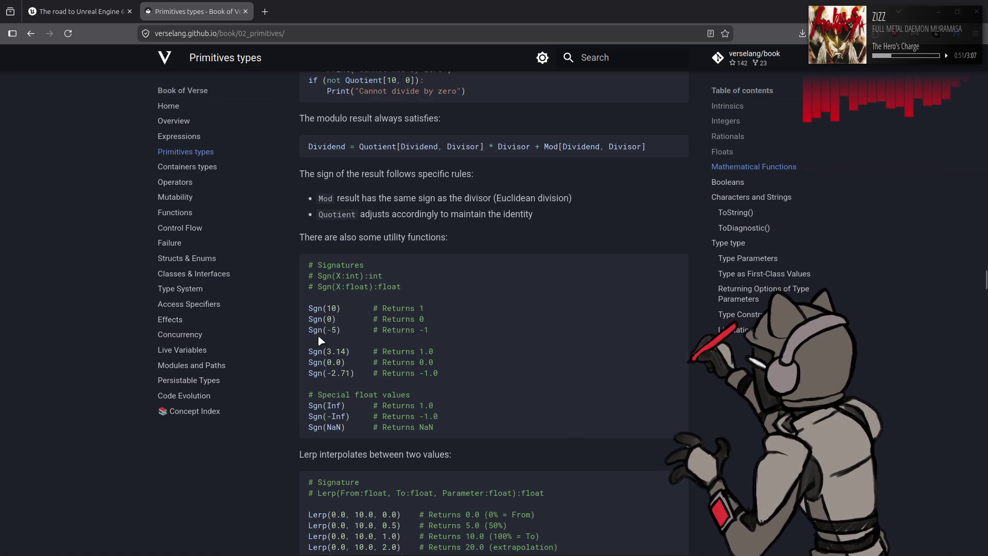
{"action": "left_click_drag", "start_coordinate": [309, 405], "coordinate": [324, 406]}
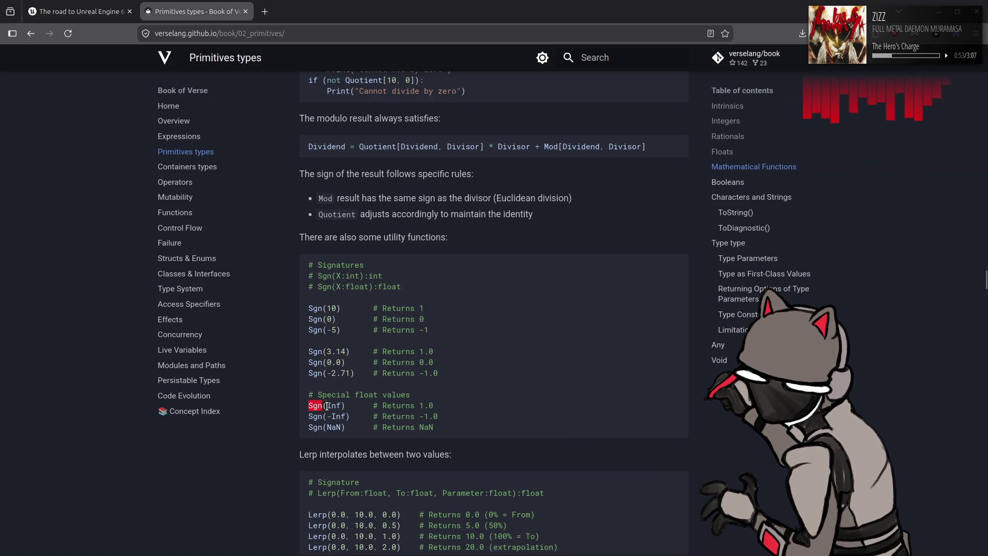
{"action": "left_click", "coordinate": [765, 452]}
Step: Scroll down to the IsFinite examples and the PiFloat, Inf, -Inf and NaN constants
{"action": "scroll", "coordinate": [764, 452], "scroll_direction": "up", "scroll_amount": 5}
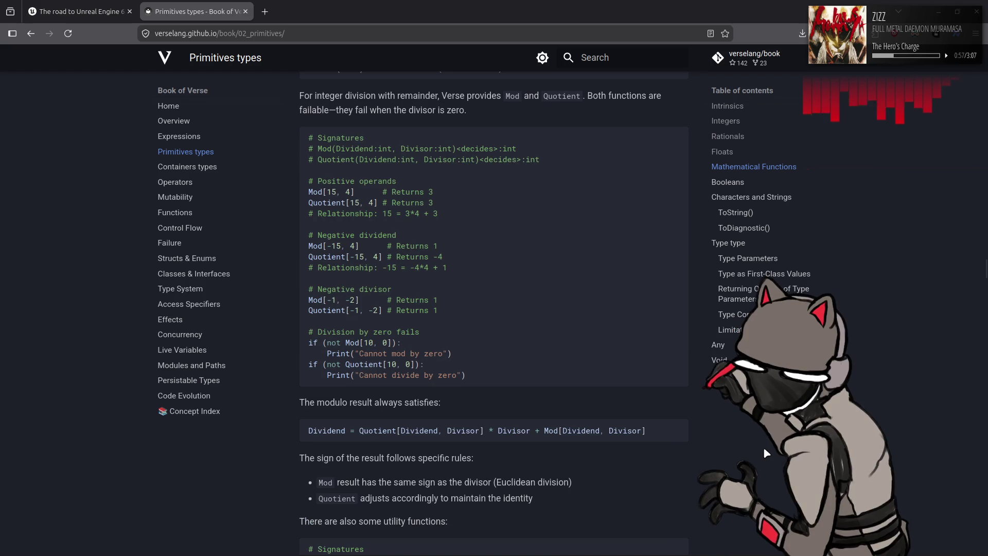
{"action": "scroll", "coordinate": [764, 450], "scroll_direction": "down", "scroll_amount": 11}
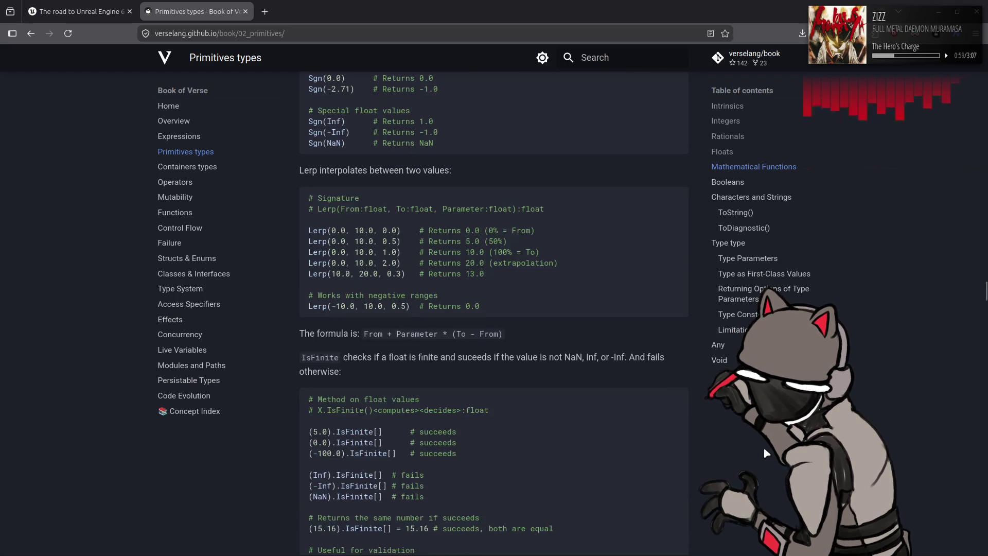
{"action": "scroll", "coordinate": [765, 453], "scroll_direction": "down", "scroll_amount": 1}
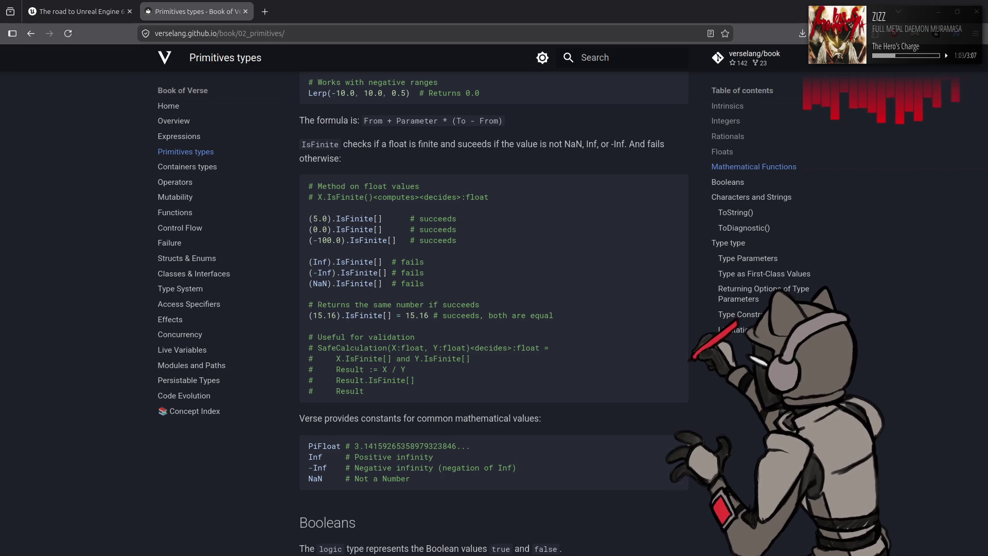
Step: Scroll into Booleans and briefly highlight the sentence describing the logic type
{"action": "scroll", "coordinate": [775, 450], "scroll_direction": "down", "scroll_amount": 4}
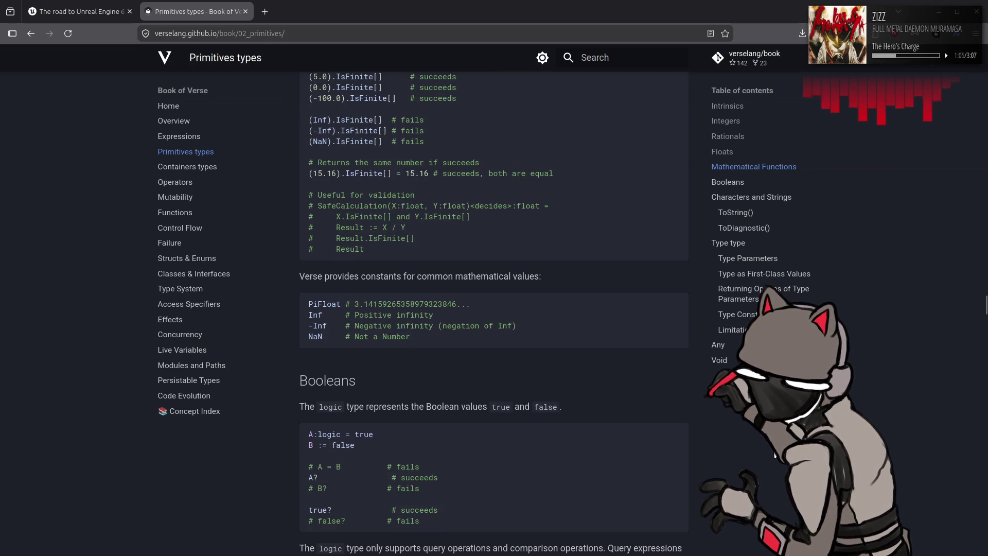
{"action": "scroll", "coordinate": [494, 309], "scroll_direction": "down", "scroll_amount": 1}
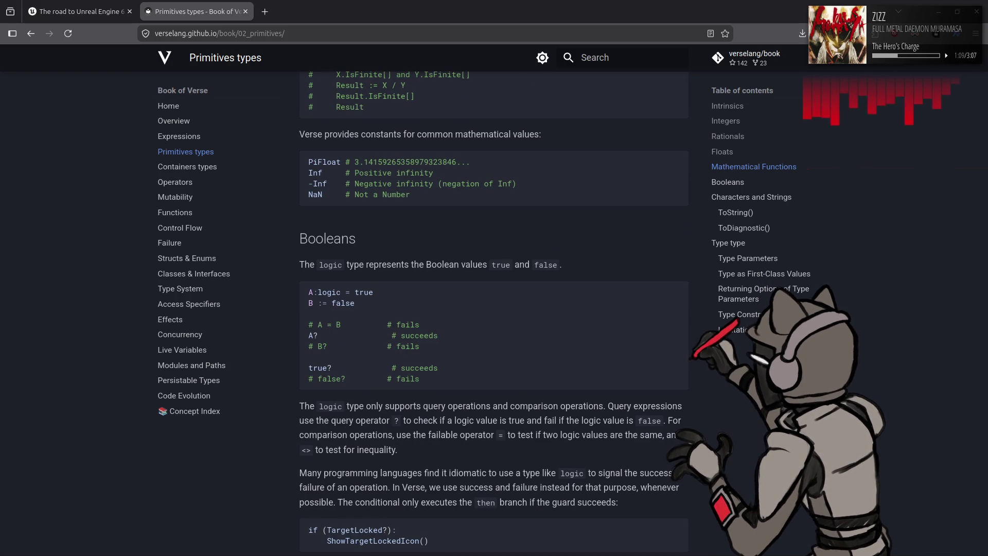
{"action": "left_click_drag", "start_coordinate": [356, 266], "coordinate": [583, 271]}
{"action": "left_click", "coordinate": [624, 254]}
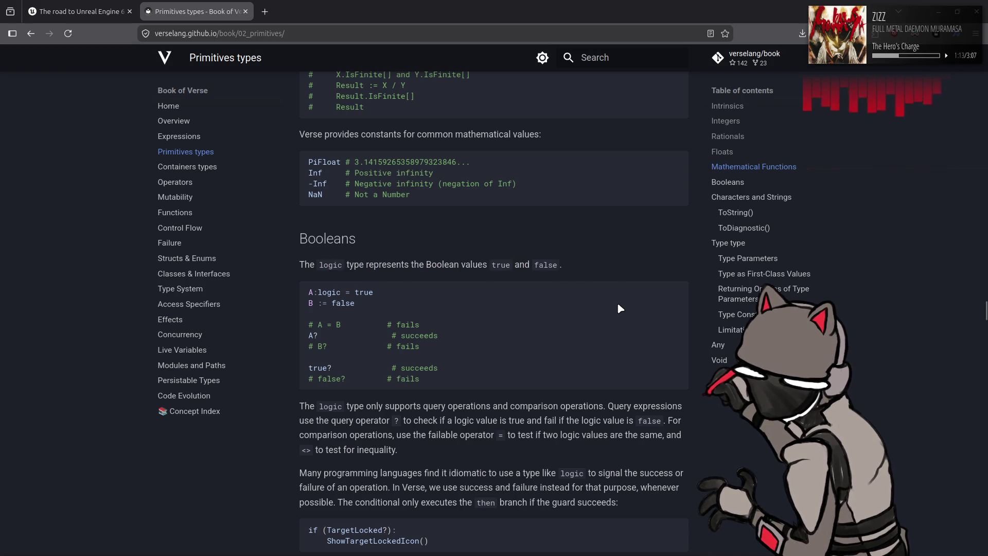
Step: Scroll into Characters and Strings, briefly highlighting the four-byte cat emoji example
{"action": "scroll", "coordinate": [616, 304], "scroll_direction": "down", "scroll_amount": 2}
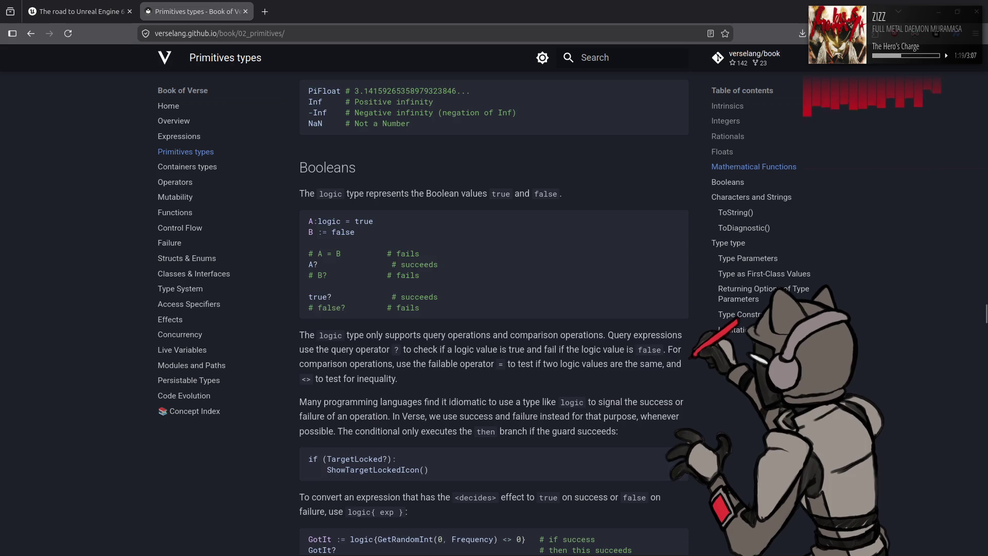
{"action": "scroll", "coordinate": [494, 314], "scroll_direction": "down", "scroll_amount": 4}
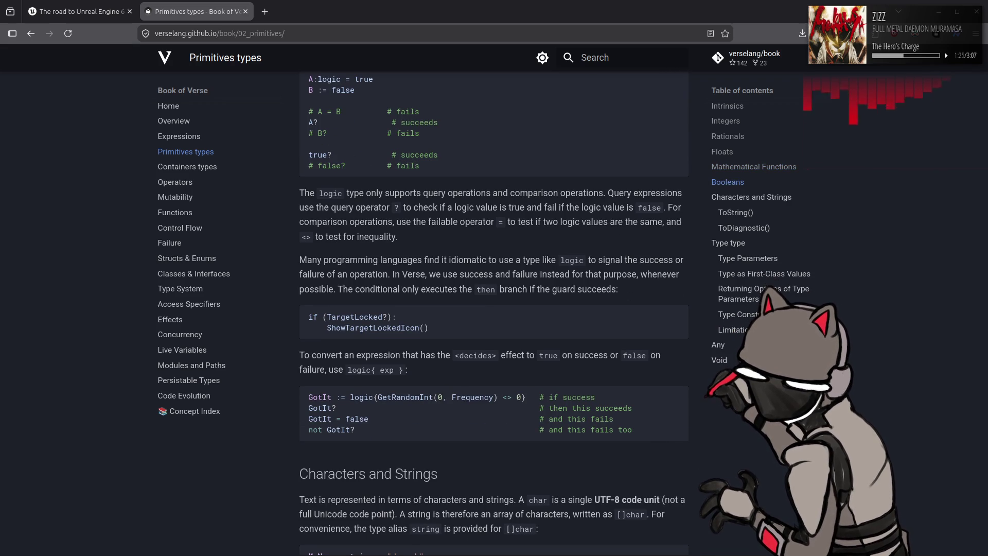
{"action": "scroll", "coordinate": [494, 314], "scroll_direction": "down", "scroll_amount": 4}
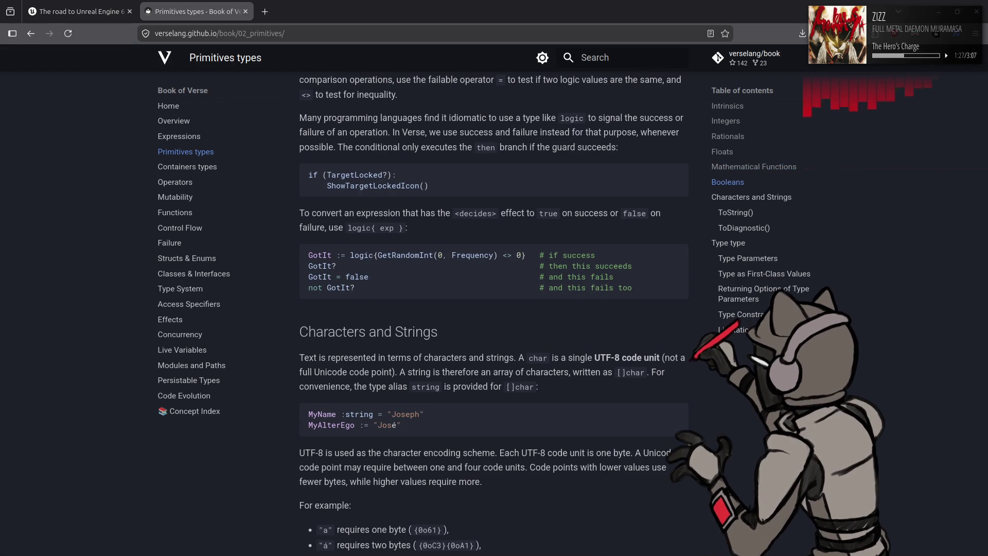
{"action": "scroll", "coordinate": [494, 314], "scroll_direction": "down", "scroll_amount": 2}
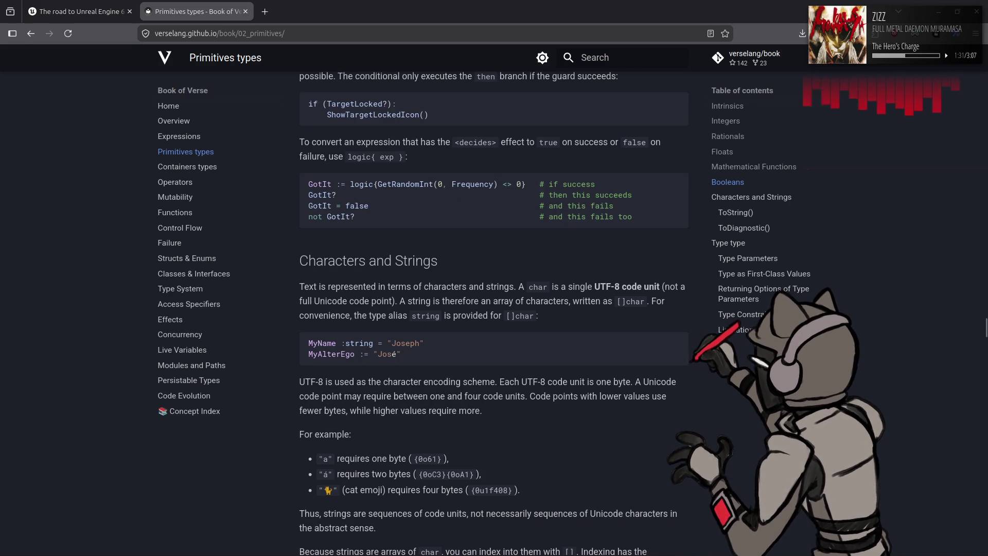
{"action": "scroll", "coordinate": [494, 314], "scroll_direction": "down", "scroll_amount": 6}
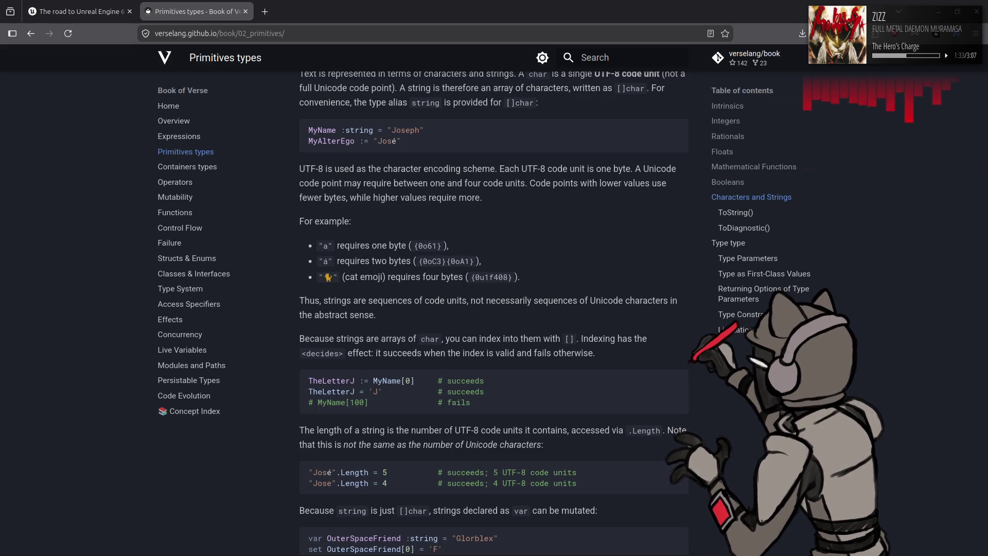
{"action": "scroll", "coordinate": [494, 314], "scroll_direction": "down", "scroll_amount": 2}
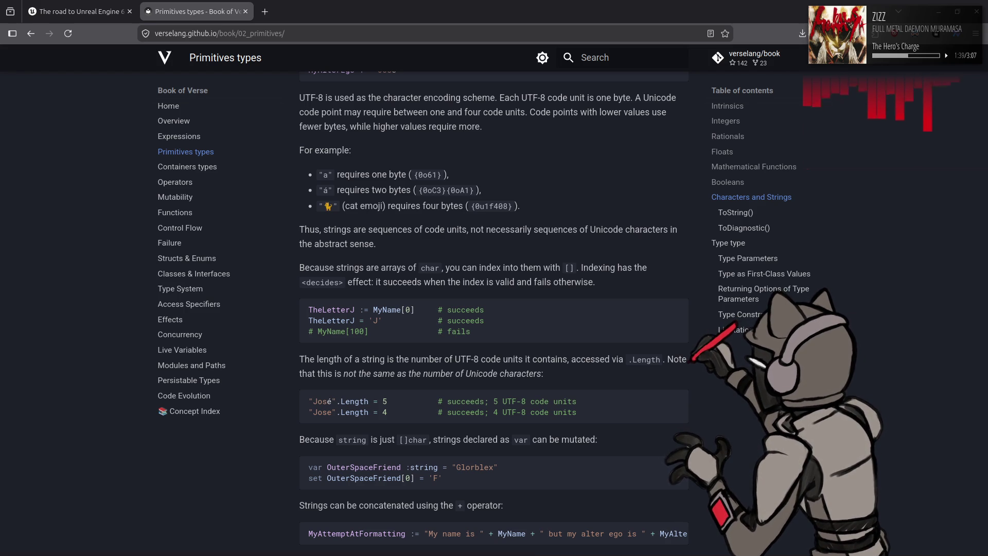
{"action": "scroll", "coordinate": [494, 309], "scroll_direction": "down", "scroll_amount": 2}
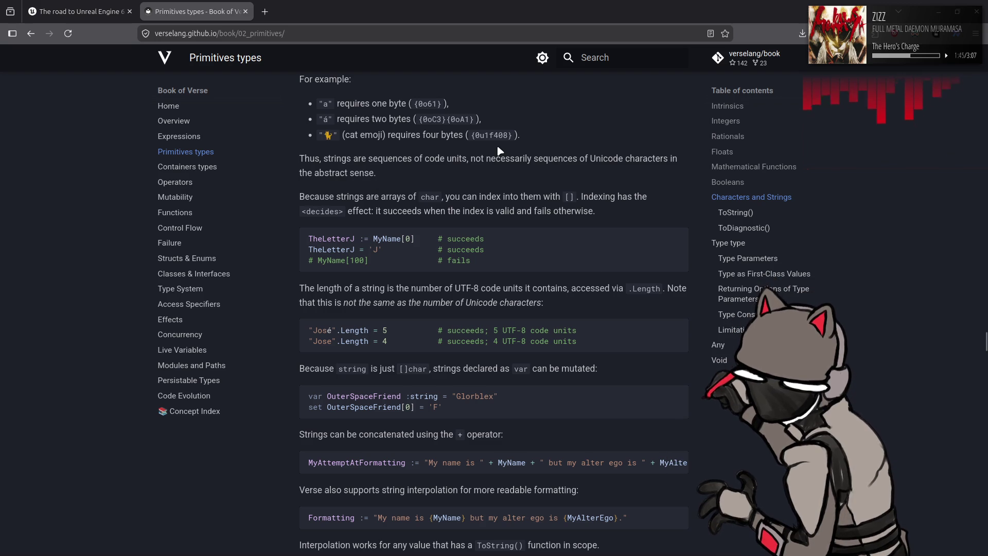
{"action": "left_click_drag", "start_coordinate": [323, 134], "coordinate": [461, 135]}
{"action": "left_click", "coordinate": [646, 330]}
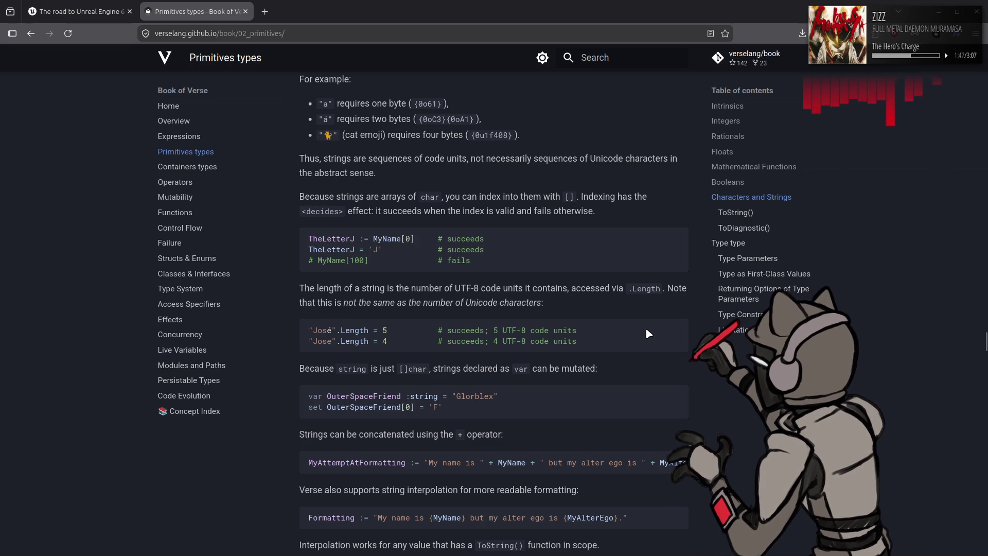
Step: Select parts of the Formatting interpolation example, then continue down to the escape sequences table
{"action": "scroll", "coordinate": [647, 333], "scroll_direction": "down", "scroll_amount": 8}
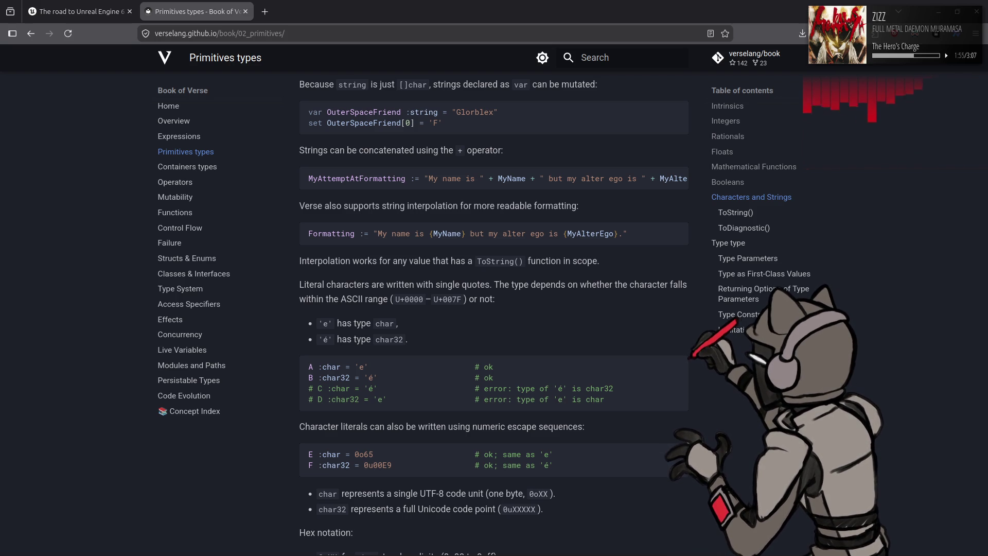
{"action": "scroll", "coordinate": [495, 308], "scroll_direction": "up", "scroll_amount": 2}
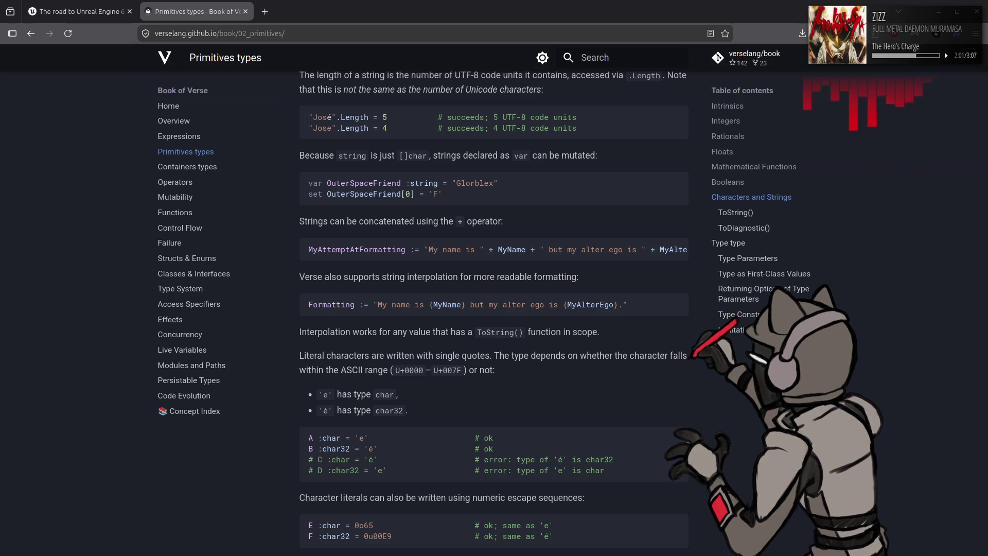
{"action": "left_click_drag", "start_coordinate": [368, 304], "coordinate": [648, 311]}
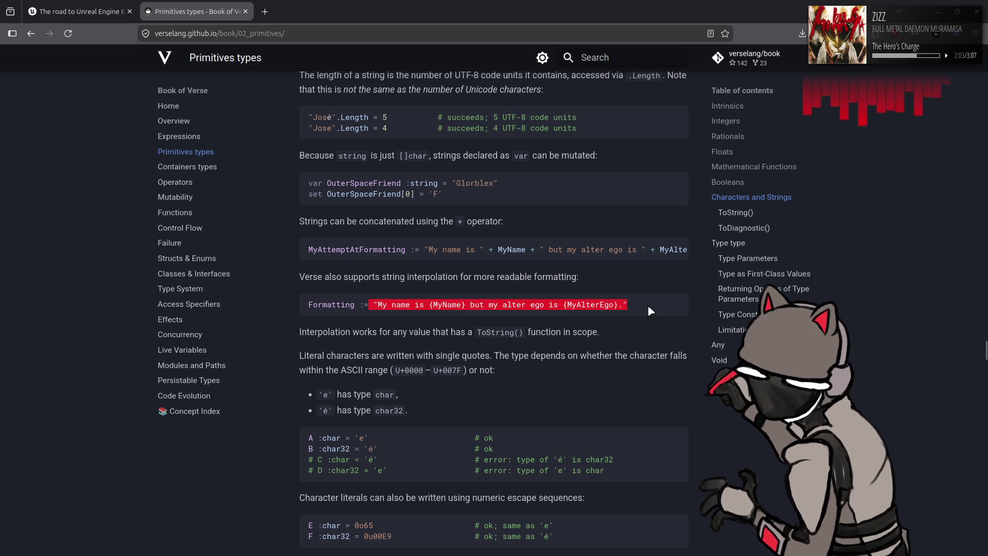
{"action": "left_click", "coordinate": [664, 345]}
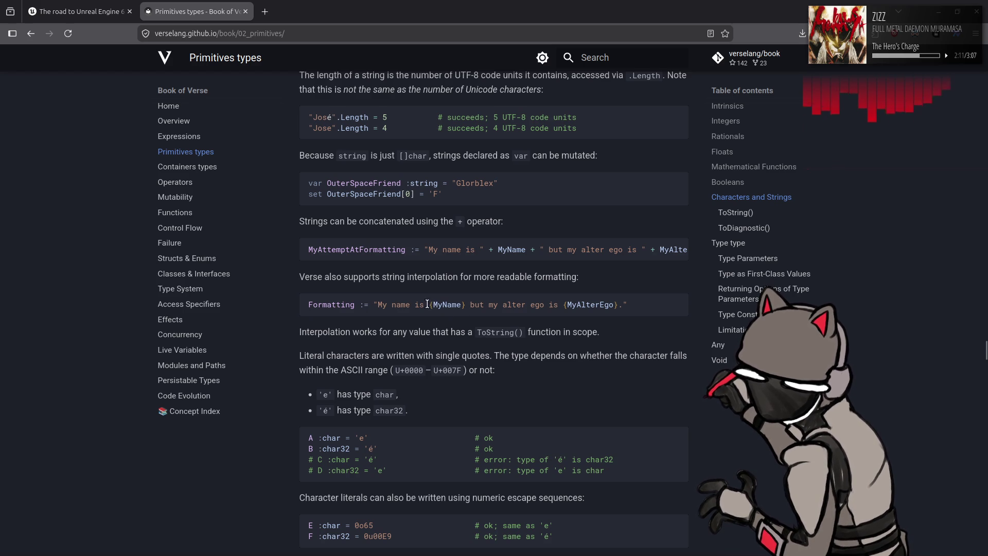
{"action": "left_click_drag", "start_coordinate": [431, 305], "coordinate": [434, 305]}
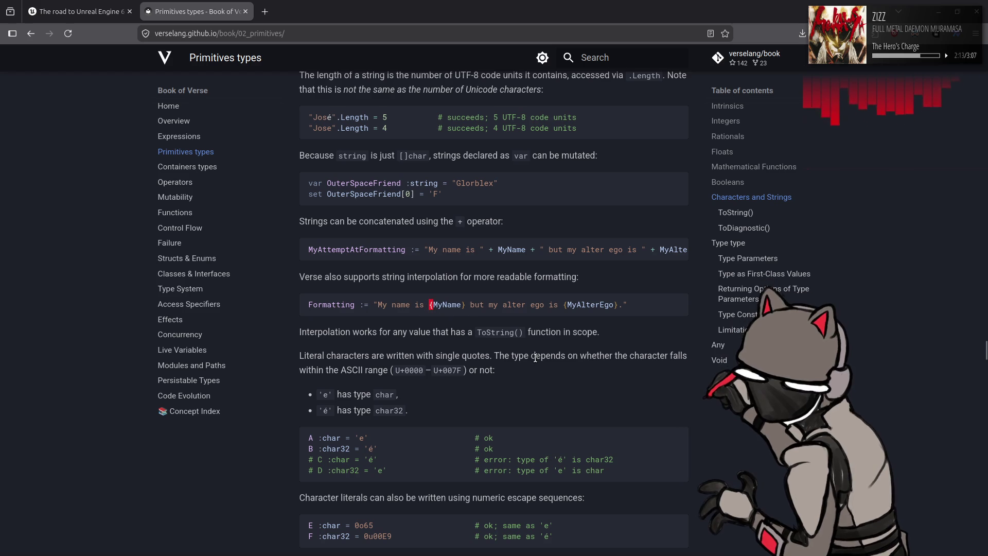
{"action": "left_click", "coordinate": [576, 383]}
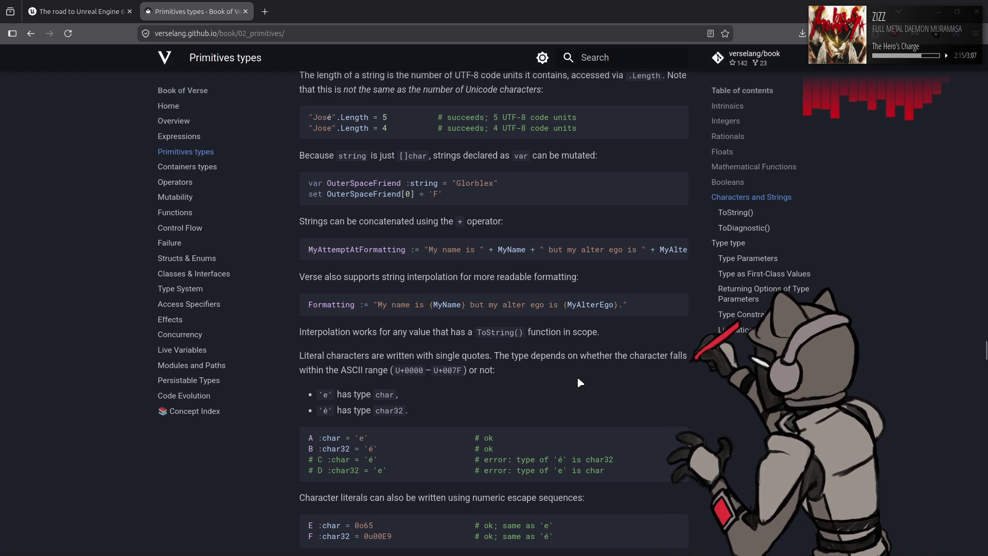
{"action": "left_click_drag", "start_coordinate": [378, 304], "coordinate": [373, 305]}
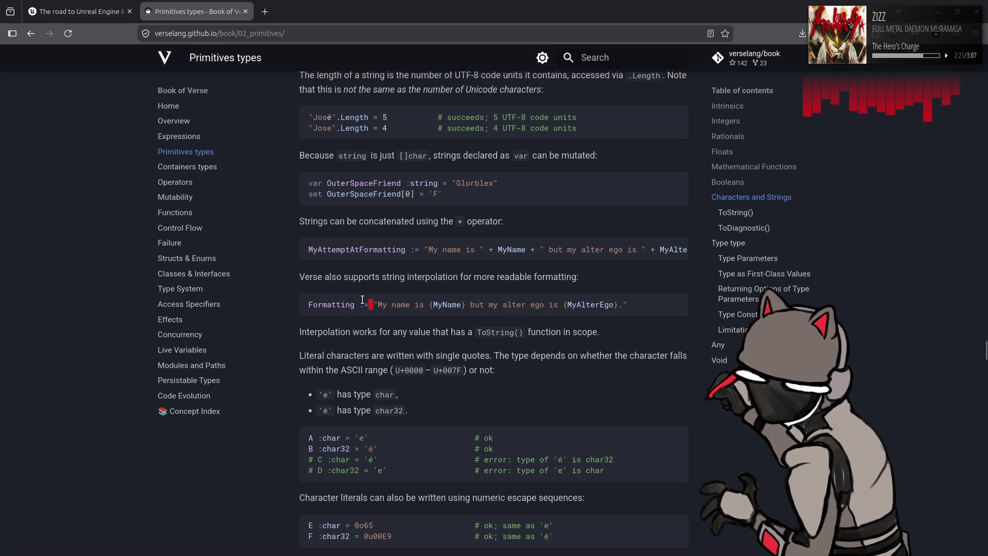
{"action": "scroll", "coordinate": [573, 394], "scroll_direction": "down", "scroll_amount": 5}
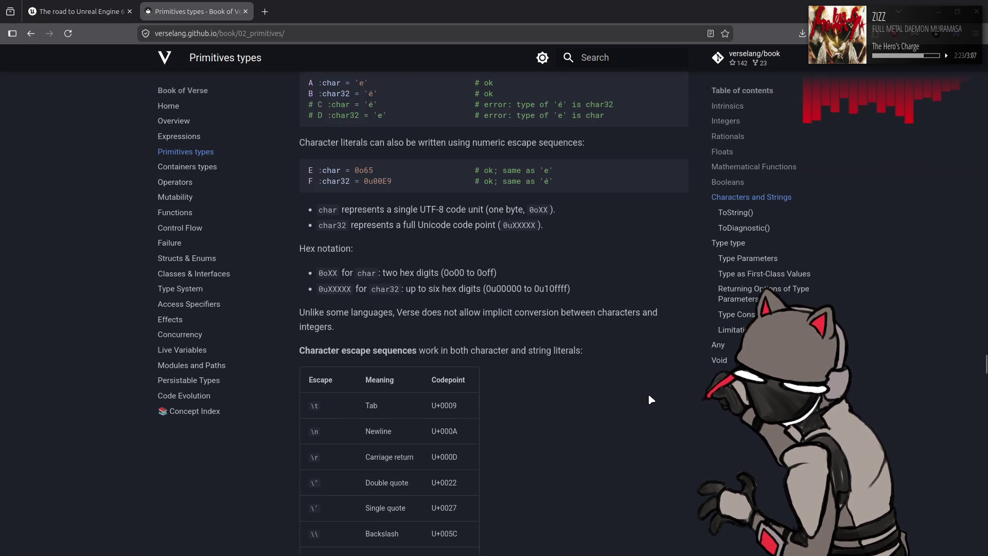
Step: Briefly highlight the \{ escape in the character escape table
{"action": "scroll", "coordinate": [650, 400], "scroll_direction": "down", "scroll_amount": 5}
{"action": "scroll", "coordinate": [650, 397], "scroll_direction": "down", "scroll_amount": 4}
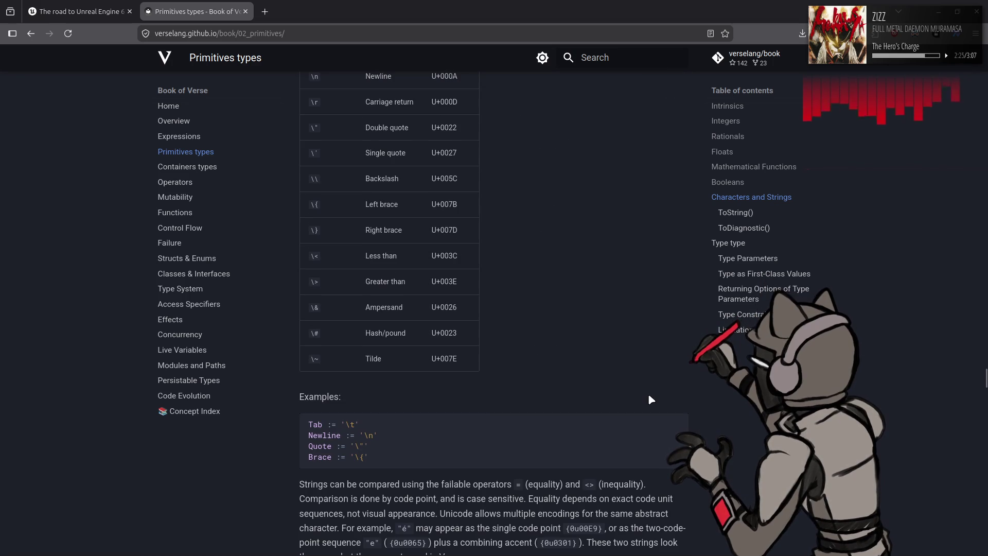
{"action": "scroll", "coordinate": [649, 397], "scroll_direction": "up", "scroll_amount": 2}
{"action": "double_click", "coordinate": [314, 276]}
{"action": "left_click", "coordinate": [583, 333]}
Step: Scroll past ToDiagnostic() to the Type type section and highlight the sentence about types being values
{"action": "scroll", "coordinate": [584, 331], "scroll_direction": "down", "scroll_amount": 3}
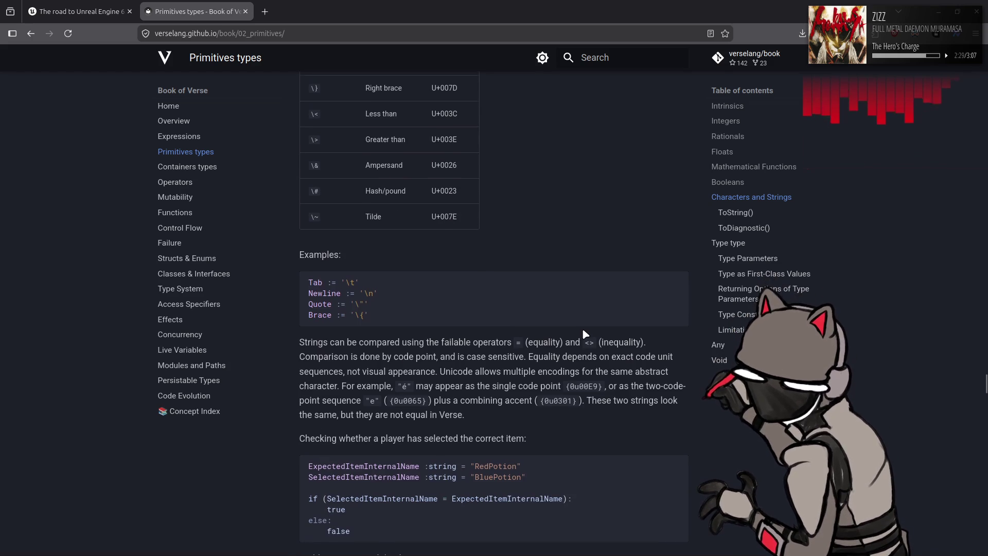
{"action": "scroll", "coordinate": [583, 332], "scroll_direction": "down", "scroll_amount": 4}
{"action": "scroll", "coordinate": [585, 334], "scroll_direction": "down", "scroll_amount": 13}
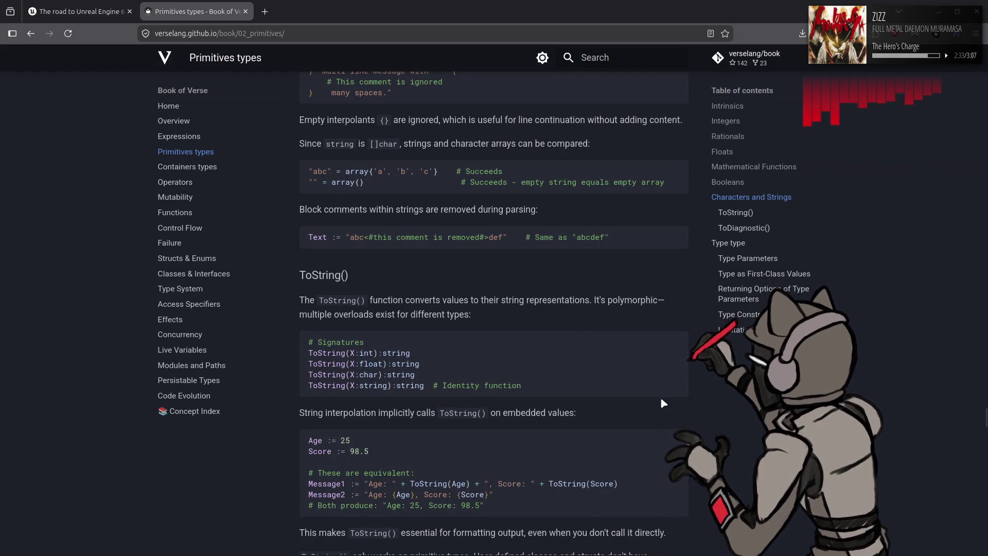
{"action": "scroll", "coordinate": [584, 333], "scroll_direction": "down", "scroll_amount": 5}
{"action": "scroll", "coordinate": [584, 334], "scroll_direction": "down", "scroll_amount": 1}
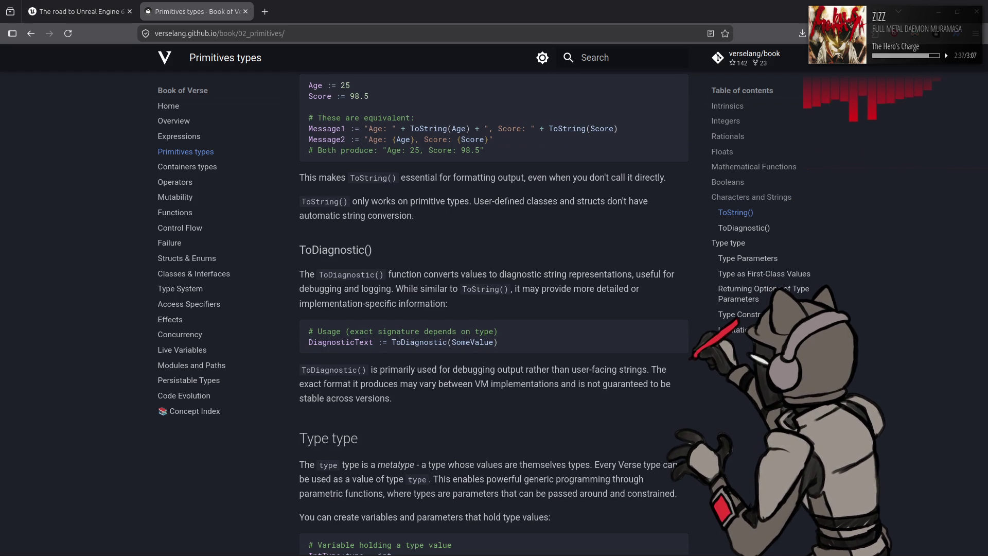
{"action": "scroll", "coordinate": [585, 334], "scroll_direction": "down", "scroll_amount": 1}
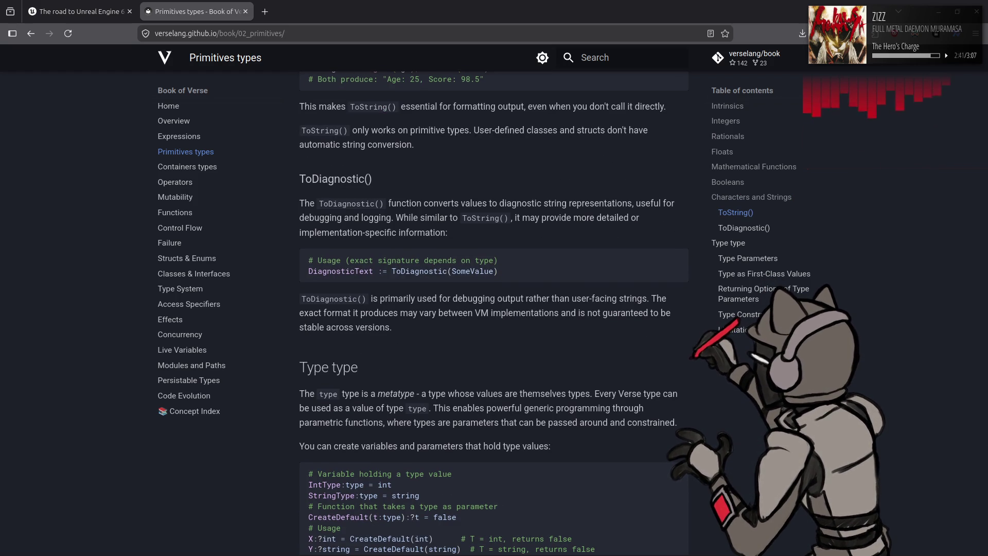
{"action": "scroll", "coordinate": [584, 333], "scroll_direction": "down", "scroll_amount": 2}
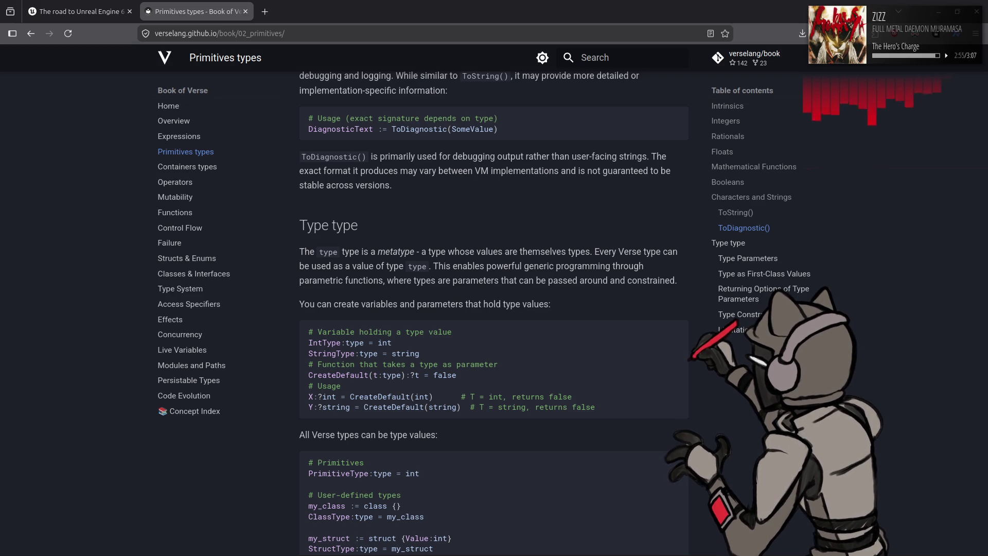
{"action": "left_click_drag", "start_coordinate": [595, 246], "coordinate": [691, 251]}
Step: Clear the highlight, scroll to Type Parameters, and briefly highlight the where t:type constraint
{"action": "left_click", "coordinate": [332, 267]}
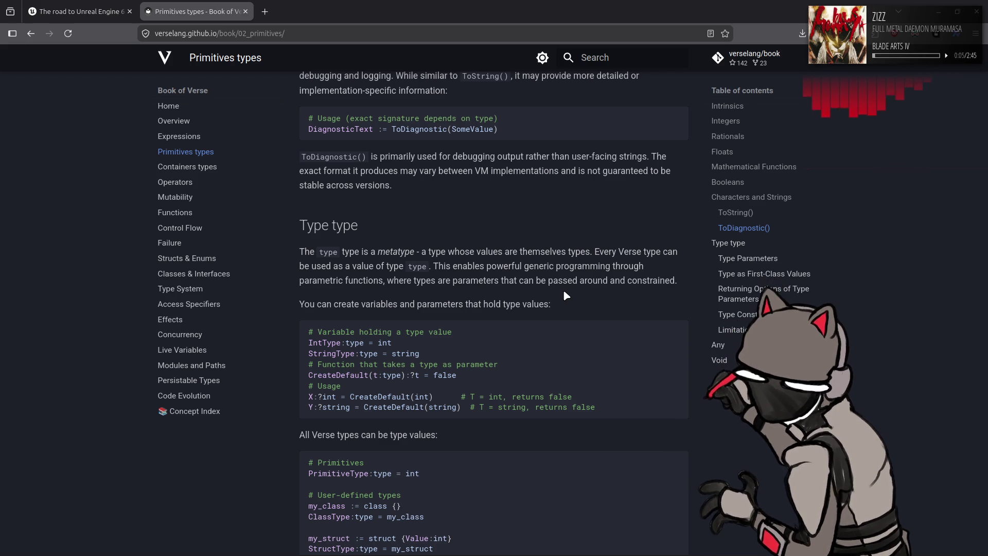
{"action": "scroll", "coordinate": [564, 292], "scroll_direction": "down", "scroll_amount": 5}
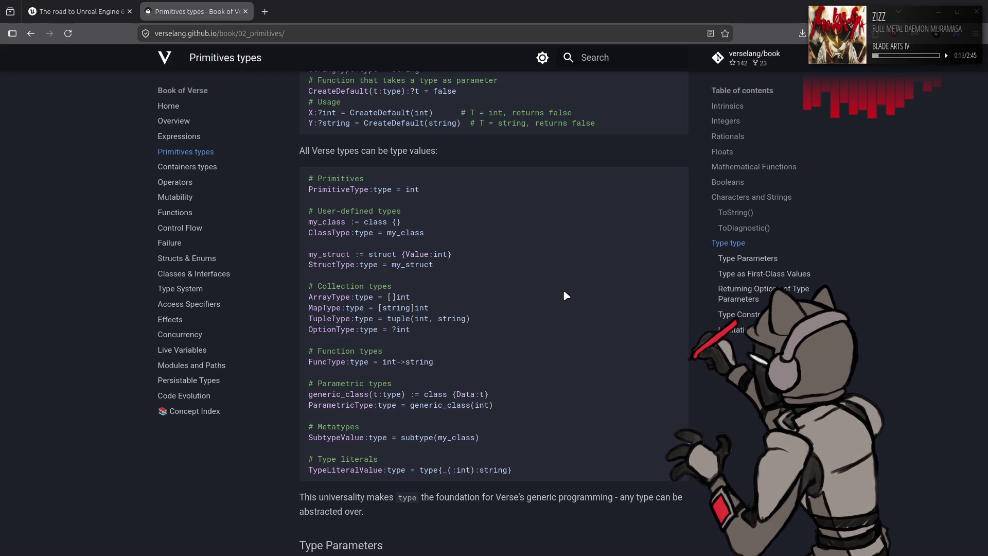
{"action": "scroll", "coordinate": [564, 292], "scroll_direction": "down", "scroll_amount": 4}
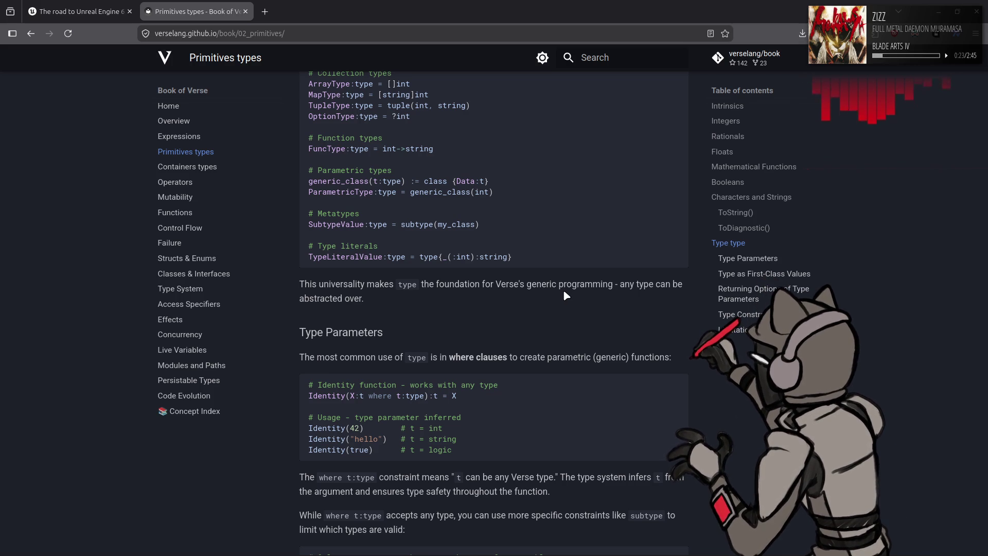
{"action": "scroll", "coordinate": [564, 292], "scroll_direction": "down", "scroll_amount": 2}
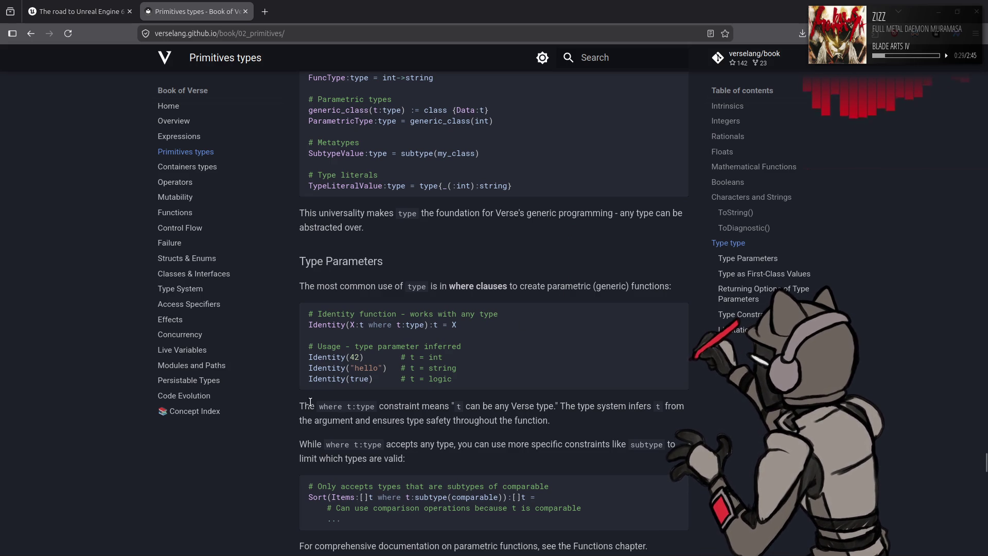
{"action": "left_click_drag", "start_coordinate": [319, 406], "coordinate": [375, 406]}
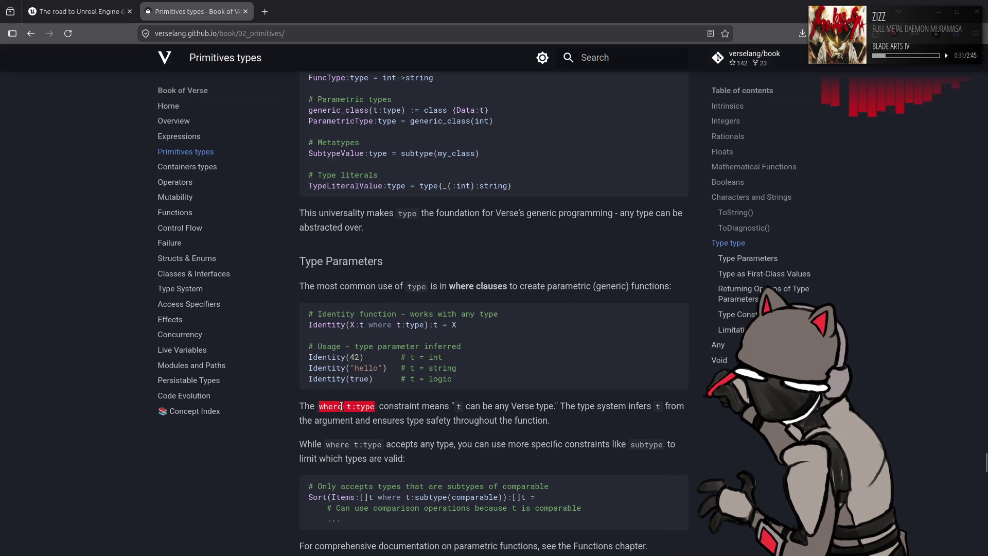
{"action": "left_click", "coordinate": [401, 417]}
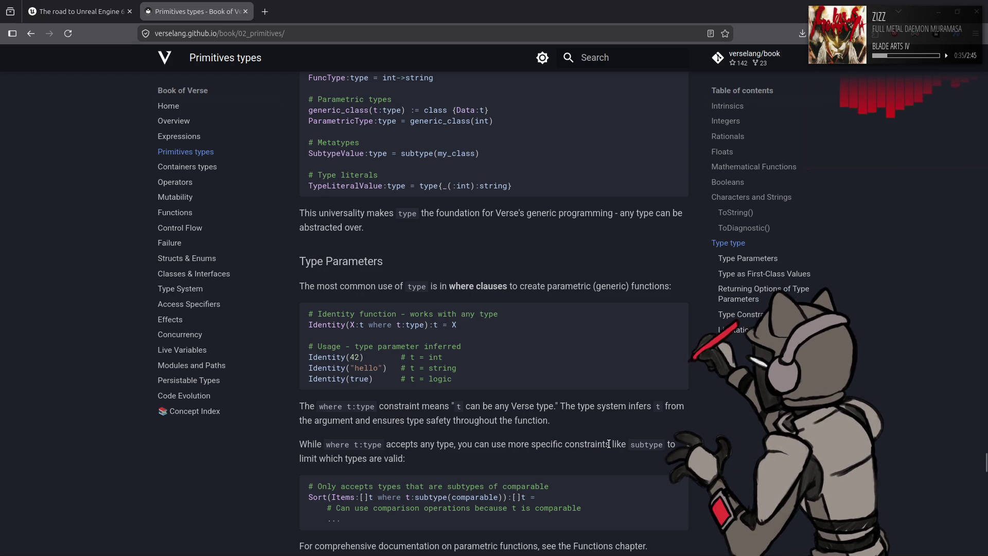
Step: Scroll through Type as First-Class Values, Returning Options and Type Constraints to Limitations and Any
{"action": "scroll", "coordinate": [750, 443], "scroll_direction": "down", "scroll_amount": 3}
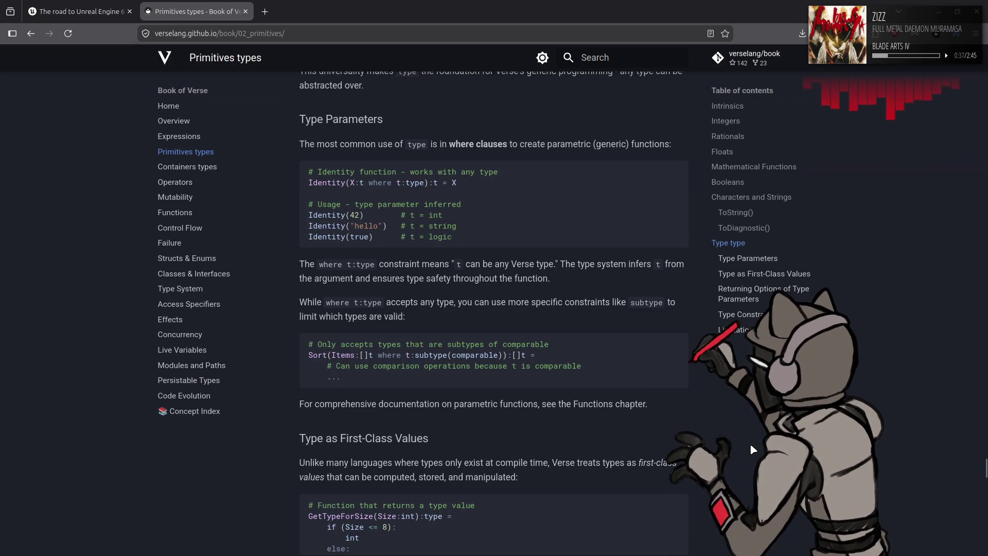
{"action": "scroll", "coordinate": [751, 444], "scroll_direction": "down", "scroll_amount": 3}
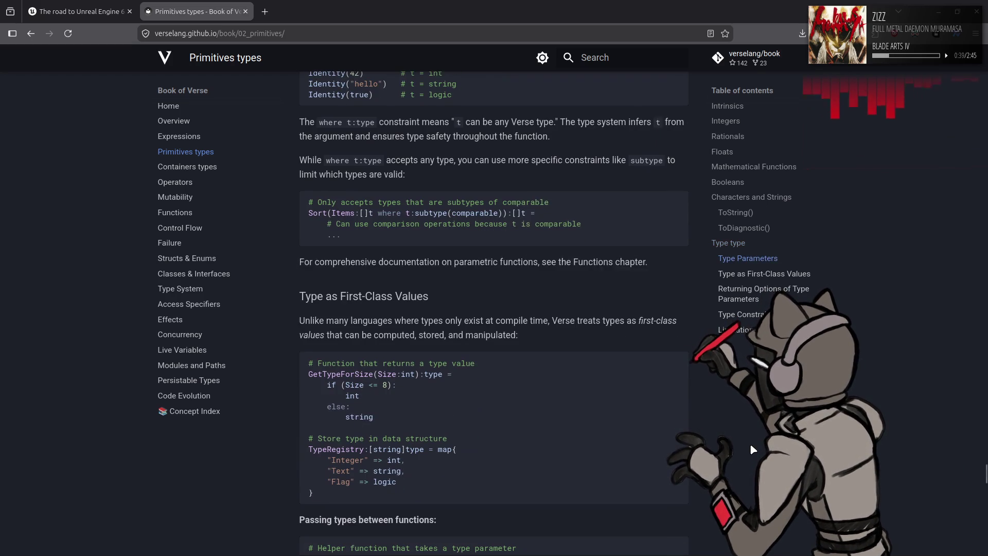
{"action": "scroll", "coordinate": [750, 445], "scroll_direction": "down", "scroll_amount": 2}
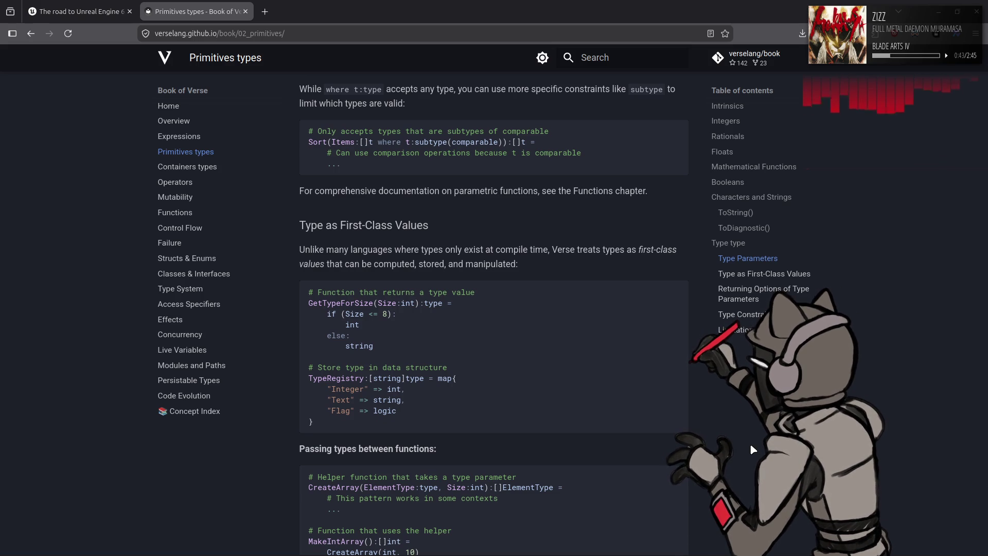
{"action": "scroll", "coordinate": [753, 449], "scroll_direction": "down", "scroll_amount": 3}
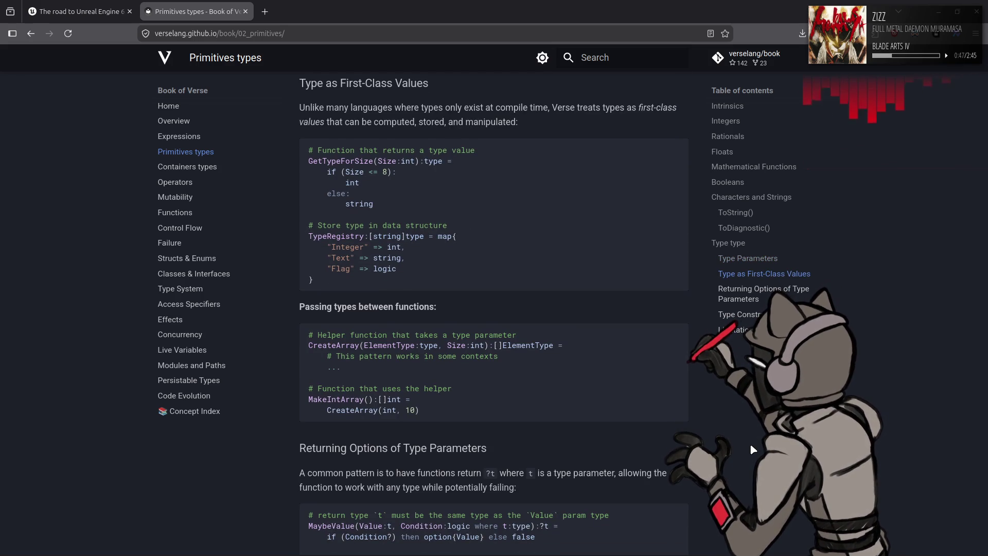
{"action": "scroll", "coordinate": [752, 448], "scroll_direction": "down", "scroll_amount": 5}
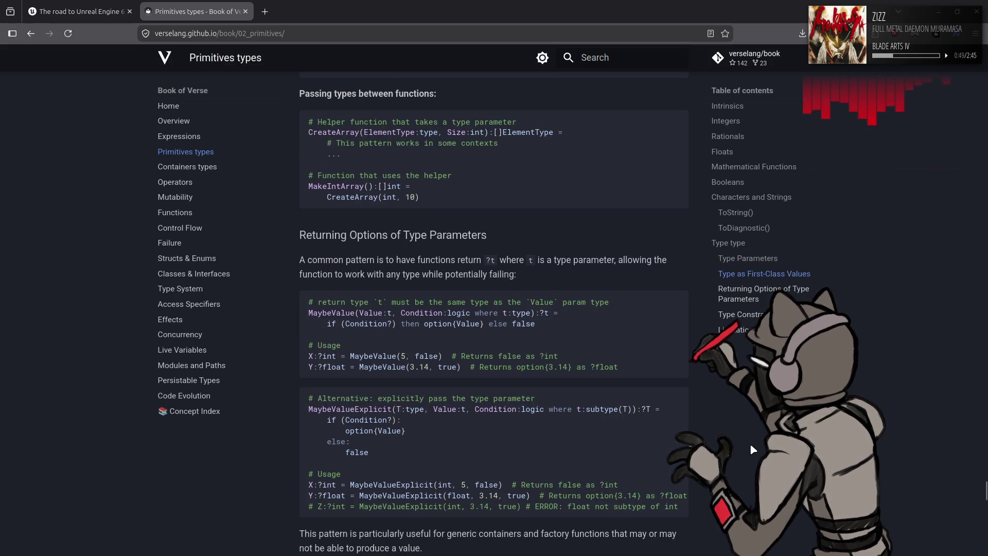
{"action": "scroll", "coordinate": [752, 449], "scroll_direction": "down", "scroll_amount": 3}
{"action": "scroll", "coordinate": [752, 449], "scroll_direction": "down", "scroll_amount": 3}
{"action": "scroll", "coordinate": [753, 449], "scroll_direction": "down", "scroll_amount": 3}
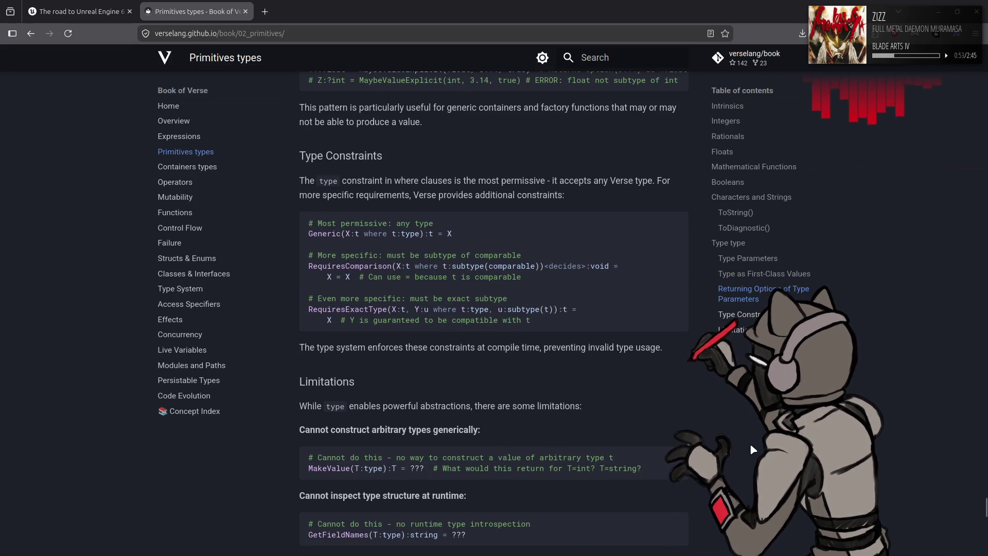
{"action": "scroll", "coordinate": [752, 450], "scroll_direction": "down", "scroll_amount": 3}
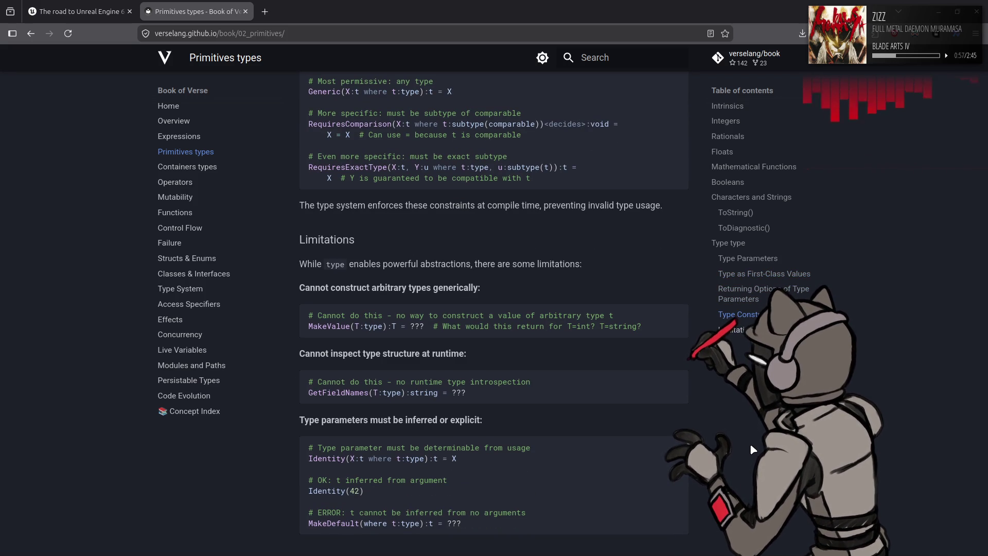
{"action": "scroll", "coordinate": [751, 446], "scroll_direction": "down", "scroll_amount": 2}
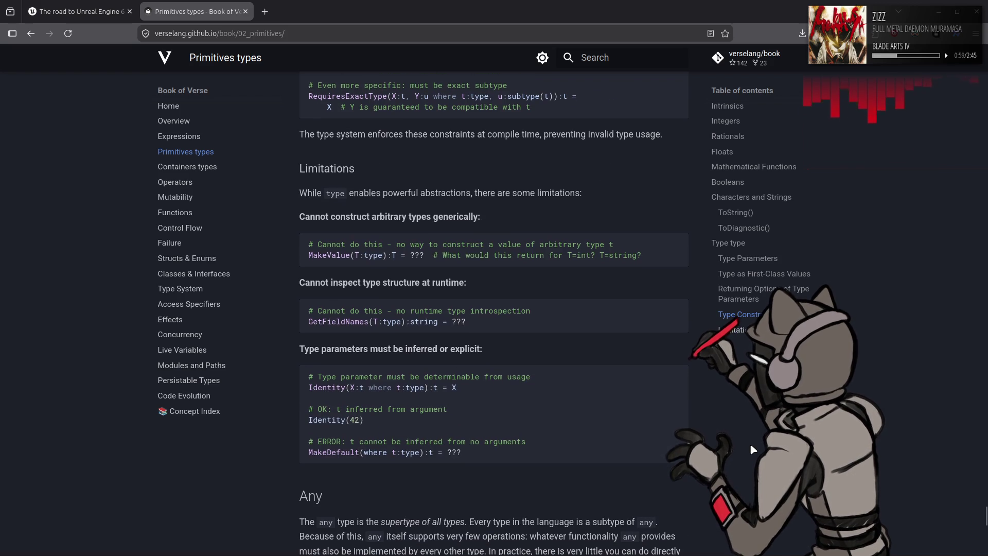
{"action": "scroll", "coordinate": [751, 449], "scroll_direction": "down", "scroll_amount": 2}
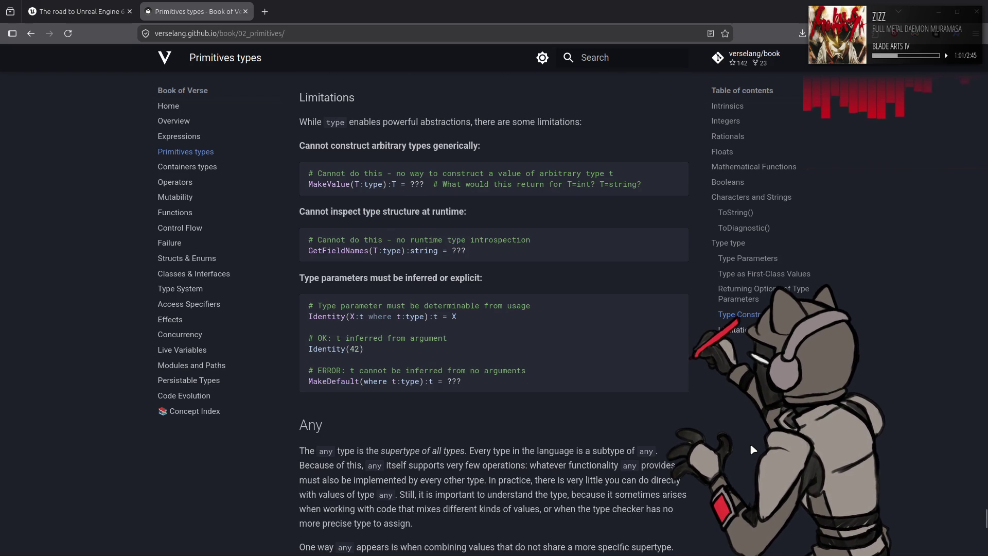
{"action": "scroll", "coordinate": [752, 449], "scroll_direction": "down", "scroll_amount": 4}
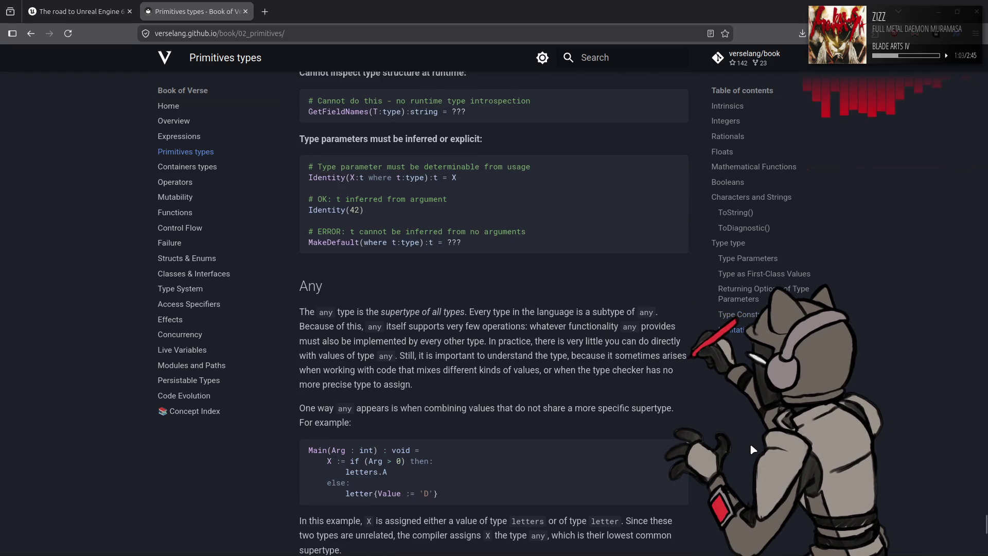
Step: Highlight the Any supertype line and the any-as-parameter explanation, continuing down to the Void heading
{"action": "scroll", "coordinate": [752, 448], "scroll_direction": "down", "scroll_amount": 2}
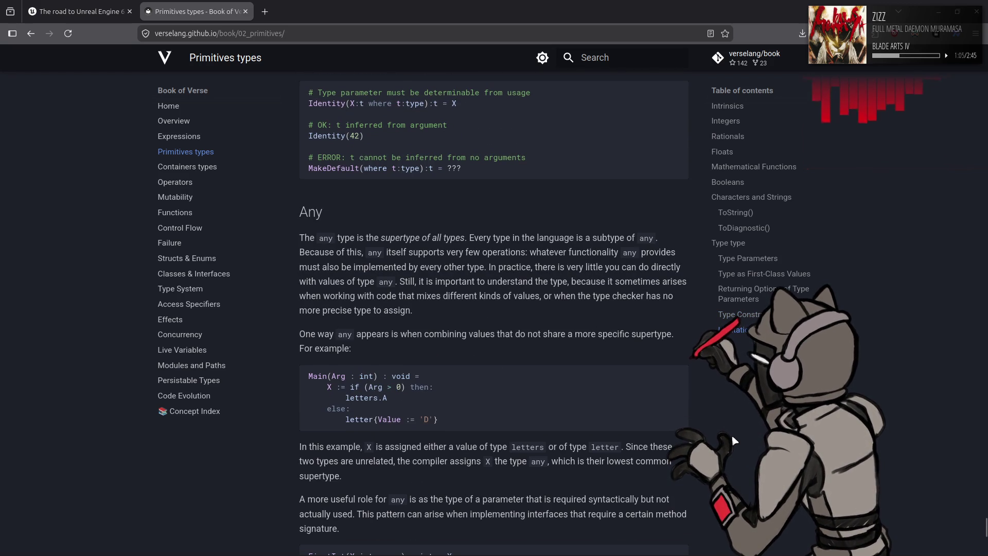
{"action": "mouse_move", "coordinate": [318, 238]}
{"action": "left_mouse_down"}
{"action": "mouse_move", "coordinate": [420, 240]}
{"action": "mouse_move", "coordinate": [490, 222]}
{"action": "left_mouse_up"}
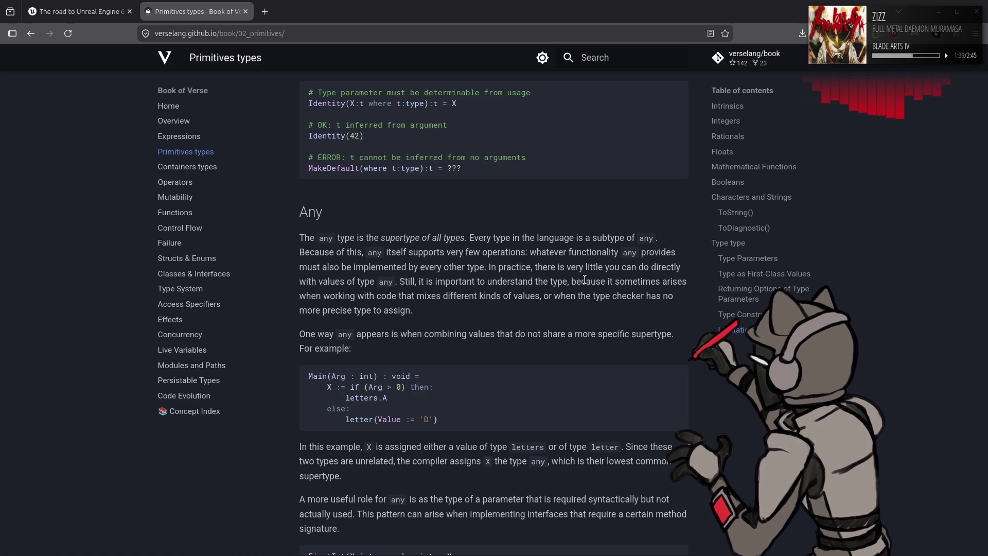
{"action": "scroll", "coordinate": [585, 280], "scroll_direction": "down", "scroll_amount": 3}
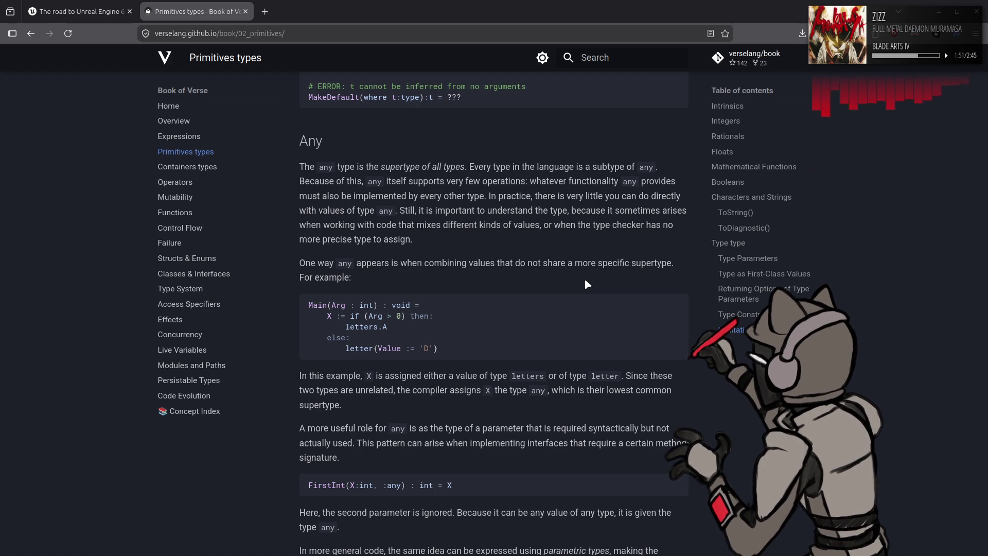
{"action": "scroll", "coordinate": [586, 282], "scroll_direction": "down", "scroll_amount": 3}
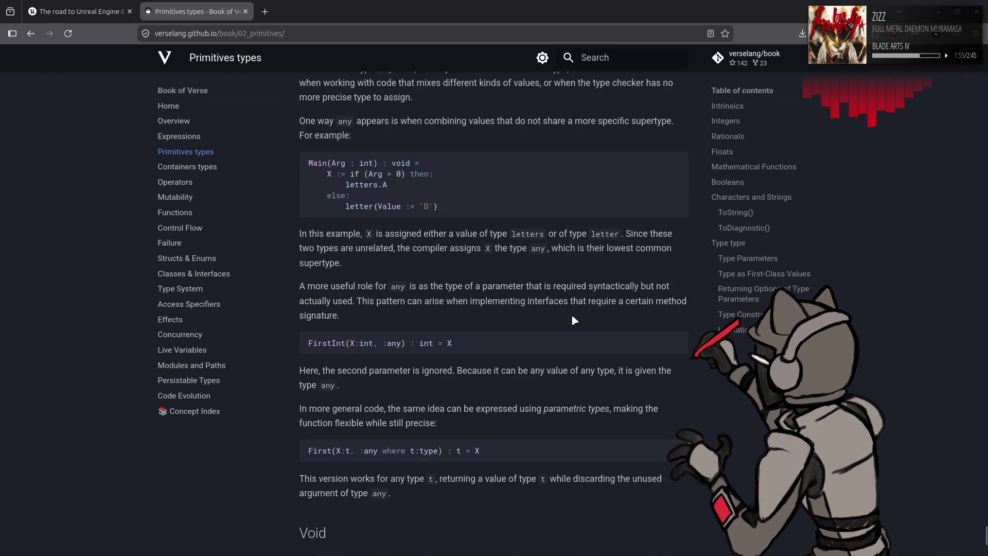
{"action": "mouse_move", "coordinate": [412, 287]}
{"action": "left_mouse_down"}
{"action": "mouse_move", "coordinate": [669, 287]}
{"action": "mouse_move", "coordinate": [604, 300]}
{"action": "mouse_move", "coordinate": [359, 301]}
{"action": "left_mouse_up"}
{"action": "left_click", "coordinate": [498, 334]}
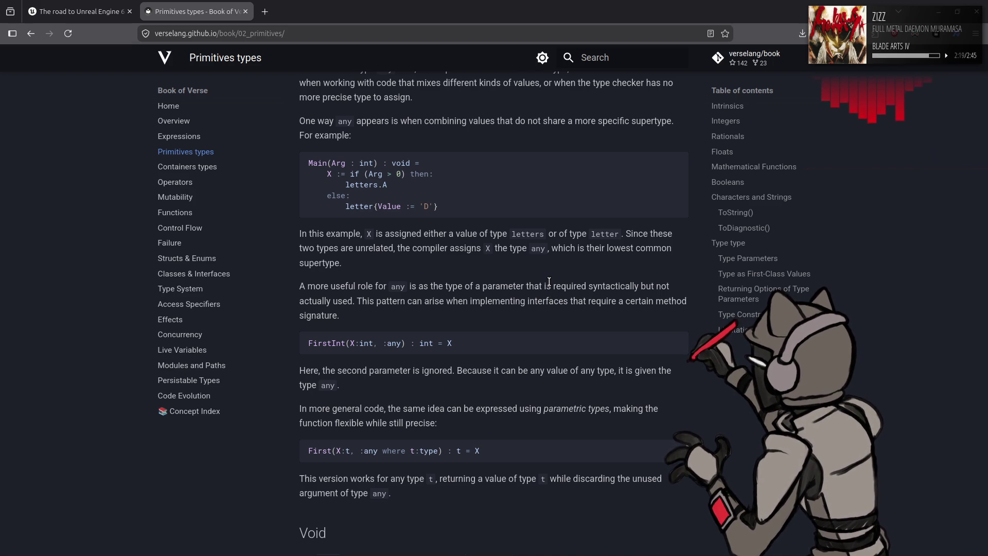
{"action": "scroll", "coordinate": [549, 282], "scroll_direction": "down", "scroll_amount": 3}
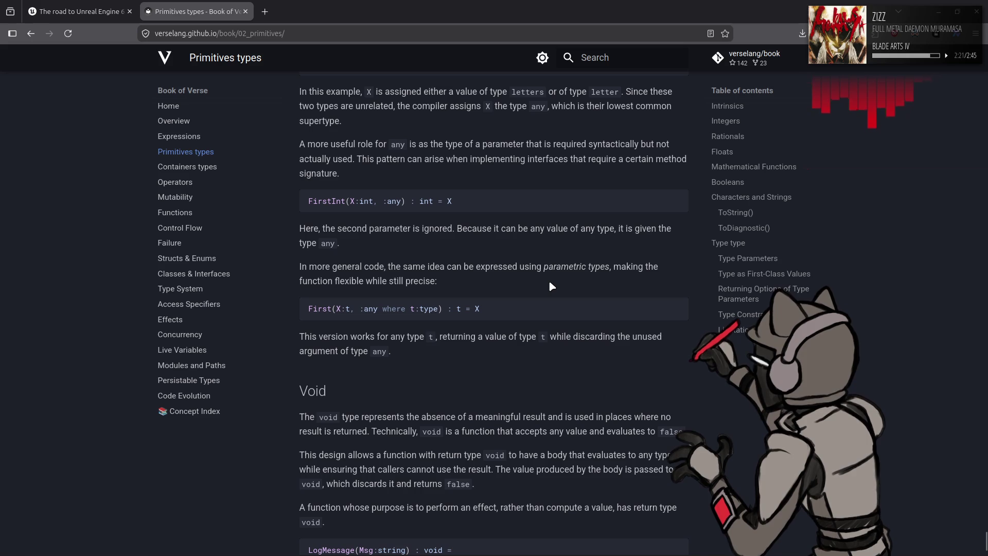
Step: Scroll around the Void section and briefly highlight the sentence about implementing interfaces
{"action": "scroll", "coordinate": [550, 282], "scroll_direction": "down", "scroll_amount": 2}
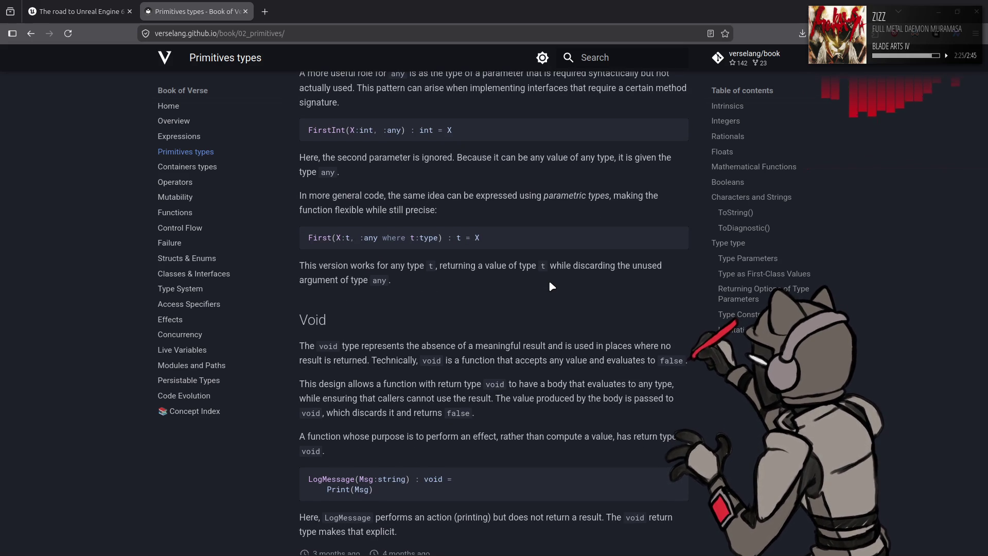
{"action": "scroll", "coordinate": [550, 282], "scroll_direction": "down", "scroll_amount": 2}
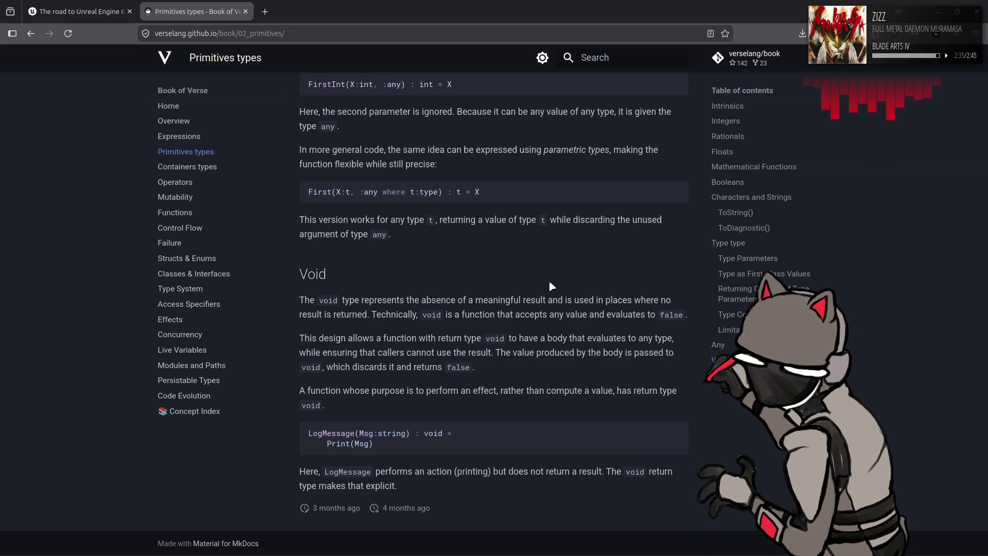
{"action": "scroll", "coordinate": [550, 283], "scroll_direction": "up", "scroll_amount": 5}
{"action": "scroll", "coordinate": [550, 284], "scroll_direction": "up", "scroll_amount": 1}
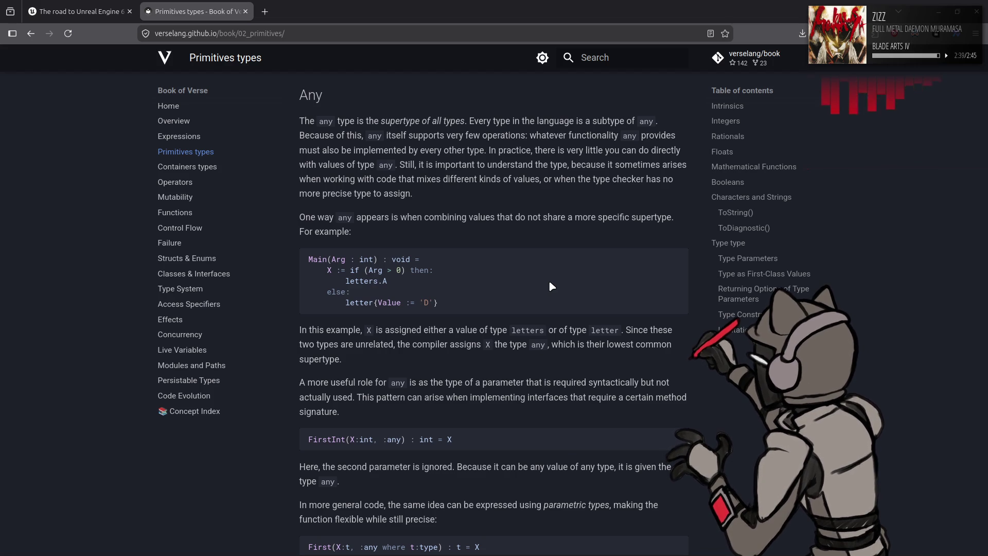
{"action": "scroll", "coordinate": [550, 284], "scroll_direction": "up", "scroll_amount": 1}
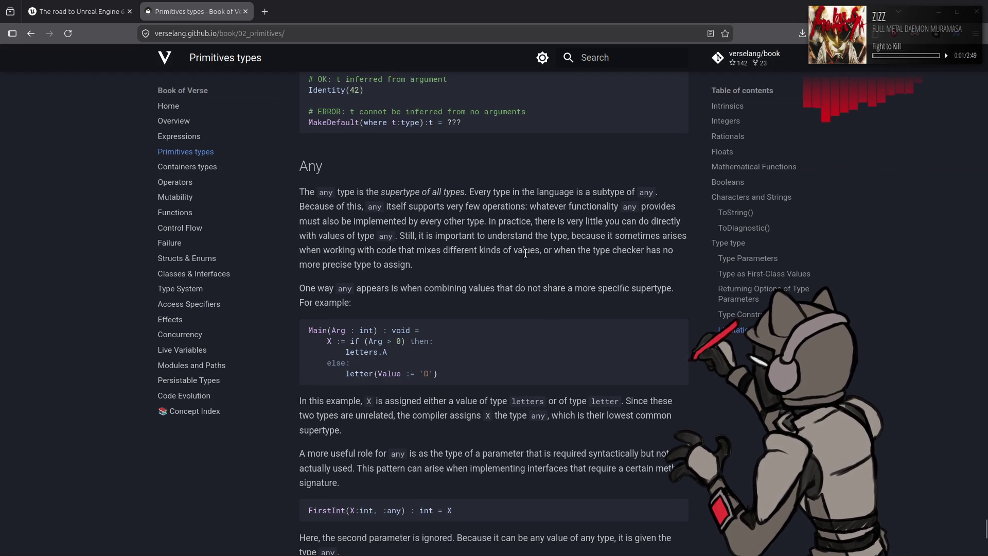
{"action": "scroll", "coordinate": [526, 253], "scroll_direction": "down", "scroll_amount": 3}
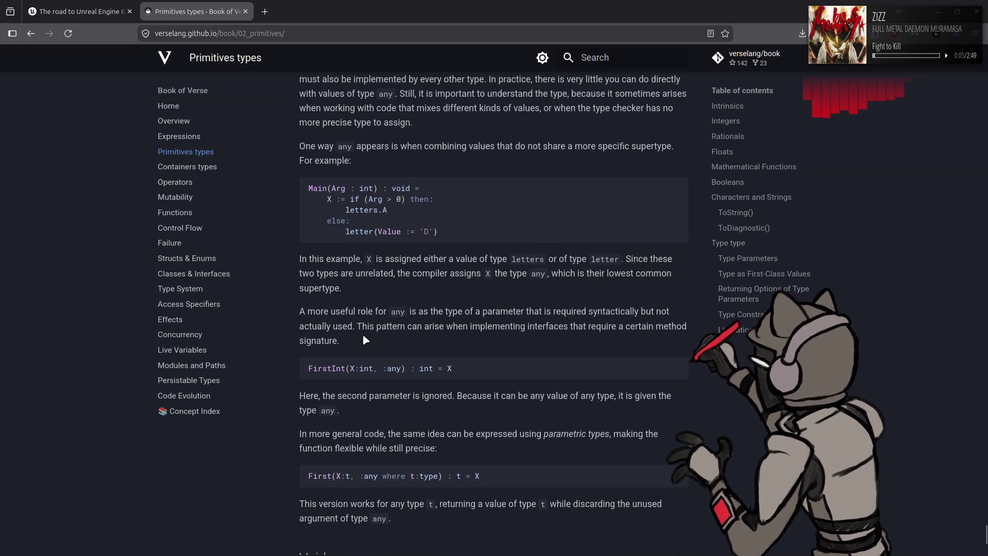
{"action": "mouse_move", "coordinate": [362, 327]}
{"action": "left_mouse_down"}
{"action": "mouse_move", "coordinate": [666, 332]}
{"action": "mouse_move", "coordinate": [559, 359]}
{"action": "left_mouse_up"}
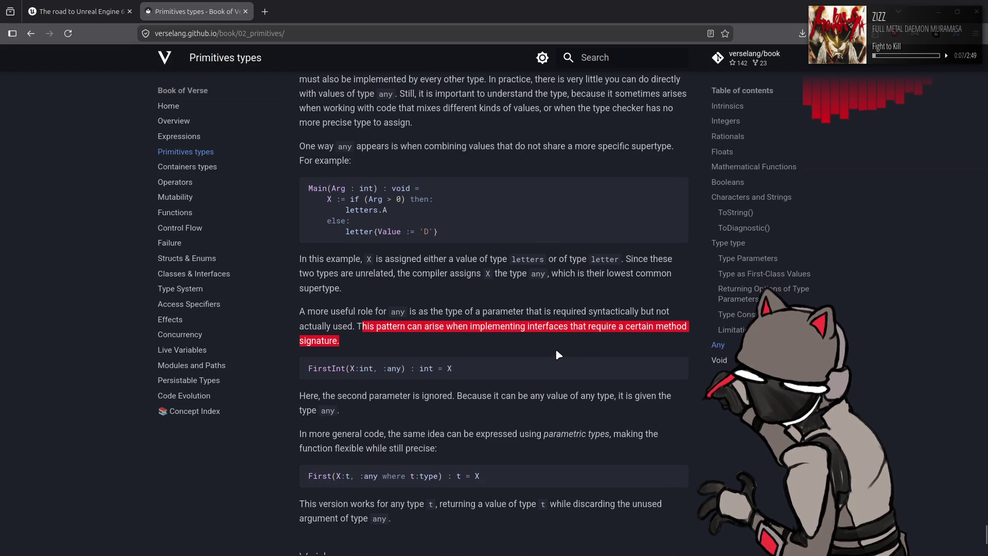
{"action": "left_click", "coordinate": [555, 349]}
{"action": "left_click_drag", "start_coordinate": [520, 326], "coordinate": [573, 327]}
{"action": "left_click", "coordinate": [607, 352]}
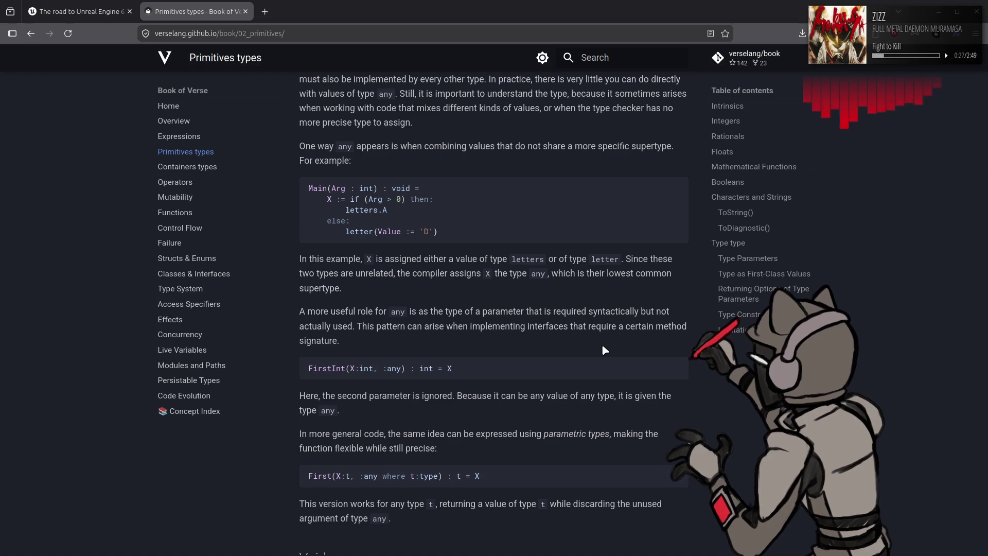
Step: Highlight the sentence about void accepting any value, then open the Containers types chapter
{"action": "scroll", "coordinate": [603, 350], "scroll_direction": "down", "scroll_amount": 5}
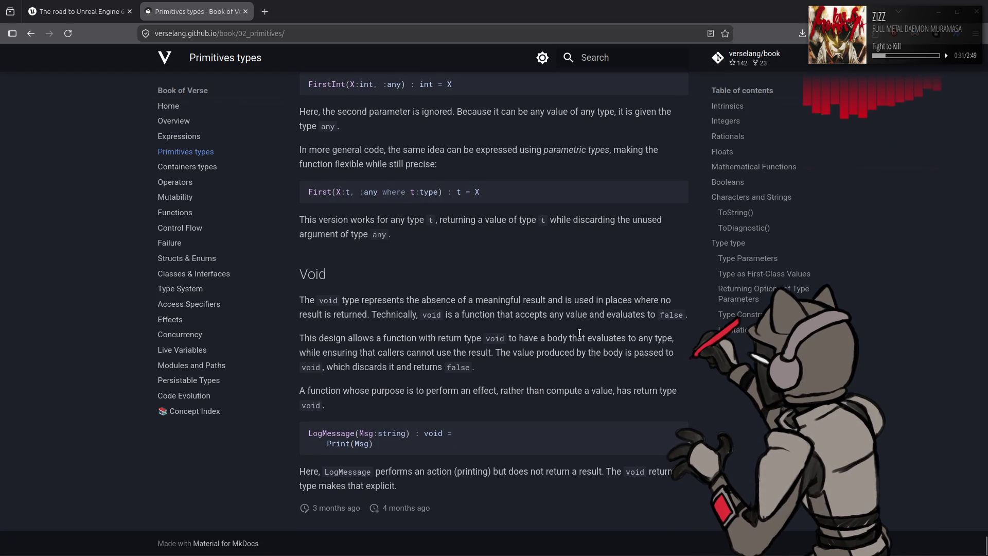
{"action": "left_click_drag", "start_coordinate": [376, 315], "coordinate": [612, 336]}
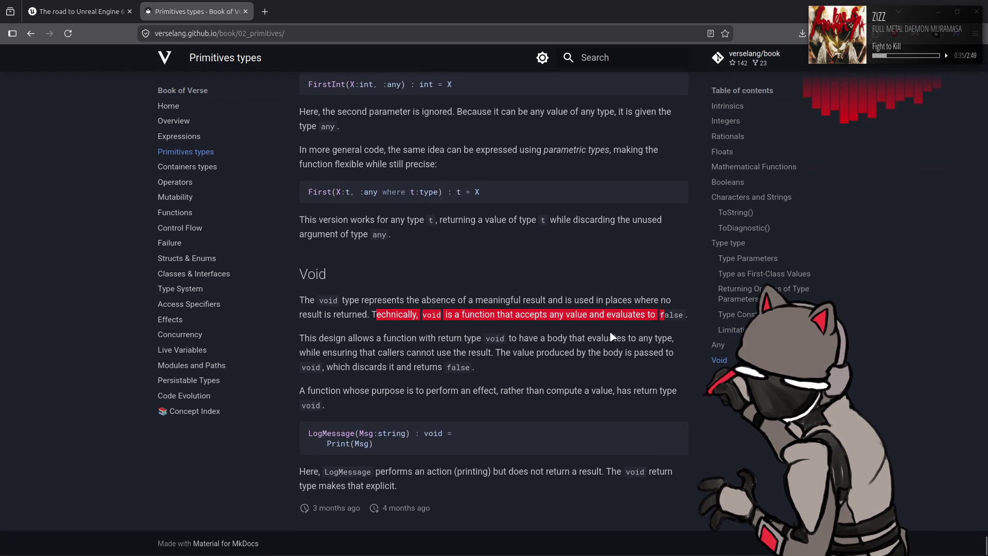
{"action": "left_click", "coordinate": [611, 336]}
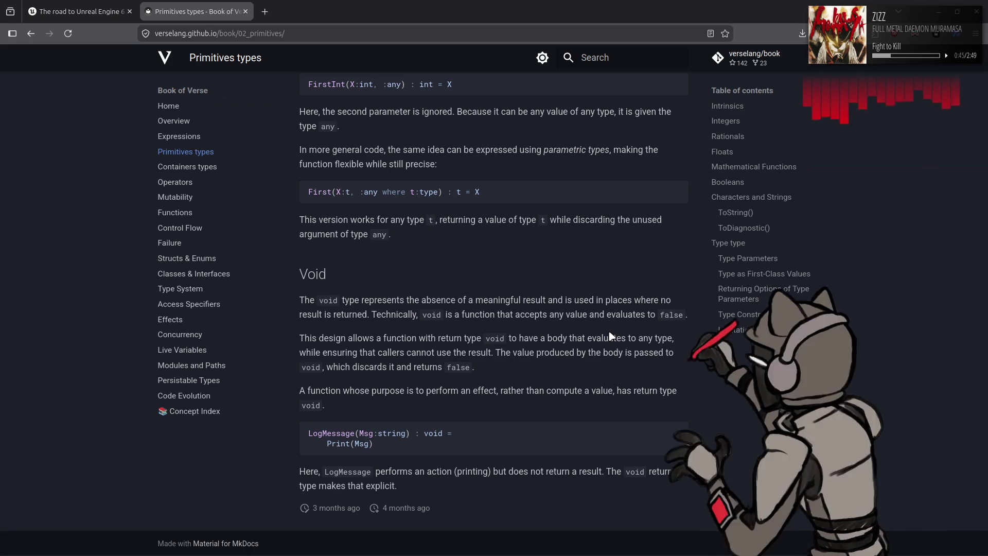
{"action": "left_click", "coordinate": [218, 166]}
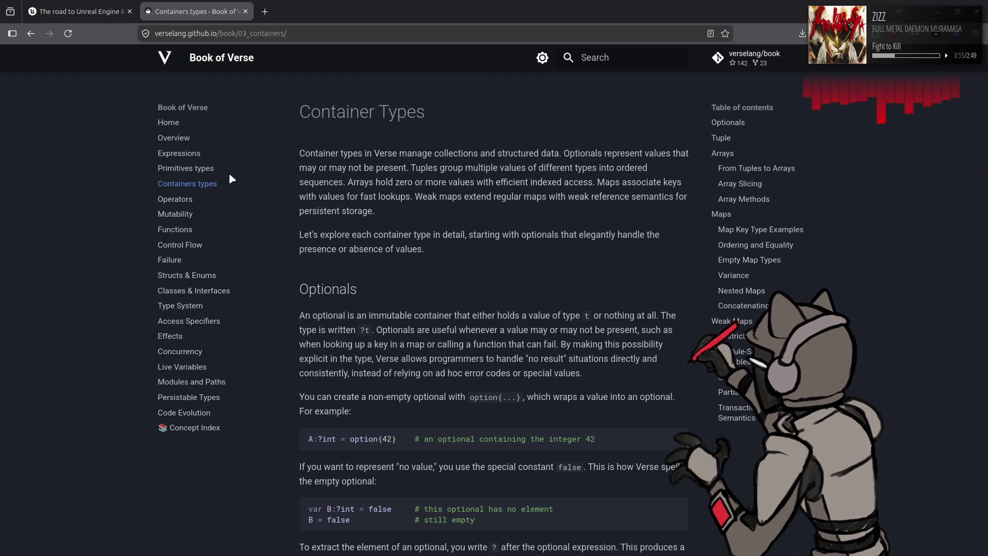
Step: Browse the Operators, Functions and Structs & Enums chapters, then go to Classes & Interfaces
{"action": "left_click", "coordinate": [178, 201]}
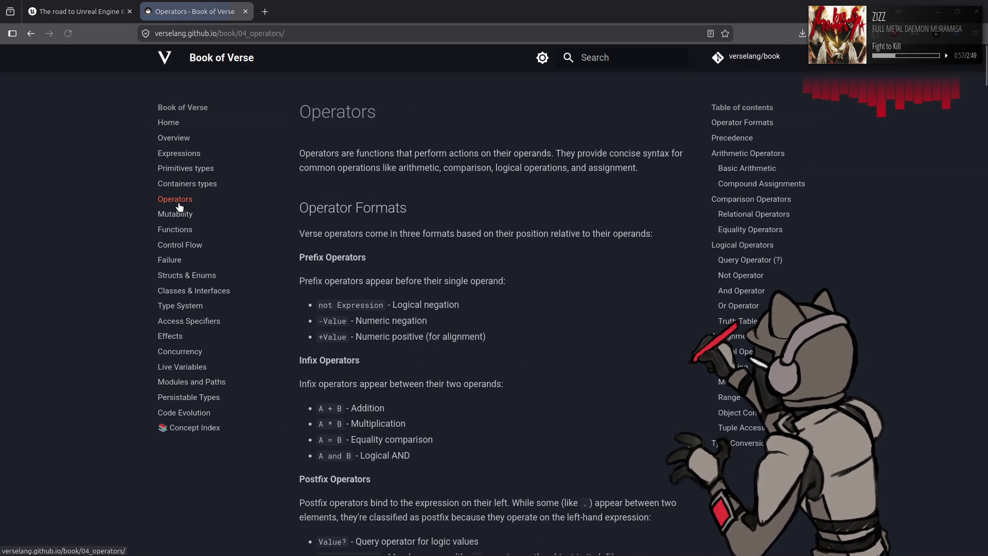
{"action": "left_click", "coordinate": [182, 231]}
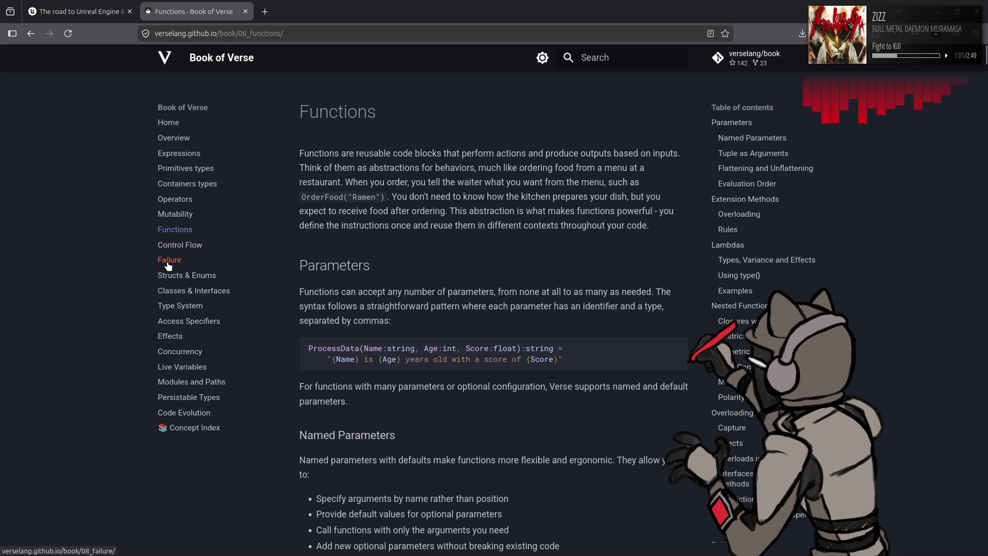
{"action": "left_click", "coordinate": [172, 277]}
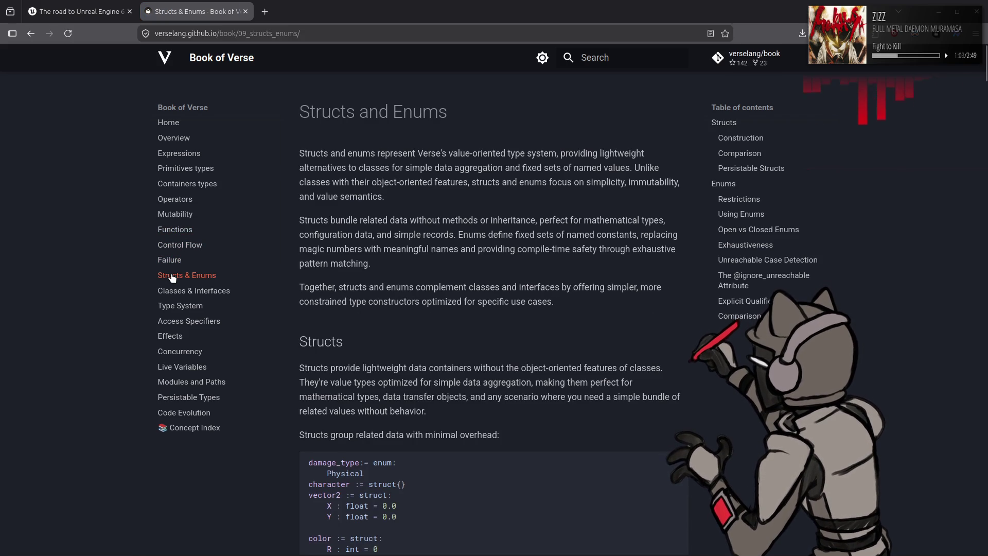
{"action": "scroll", "coordinate": [437, 236], "scroll_direction": "down", "scroll_amount": 3}
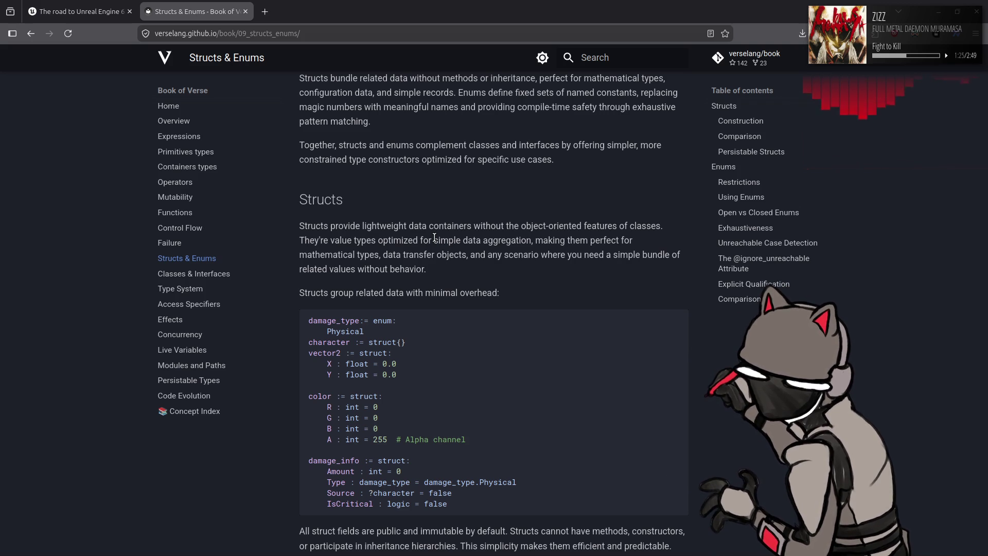
{"action": "left_click", "coordinate": [188, 273]}
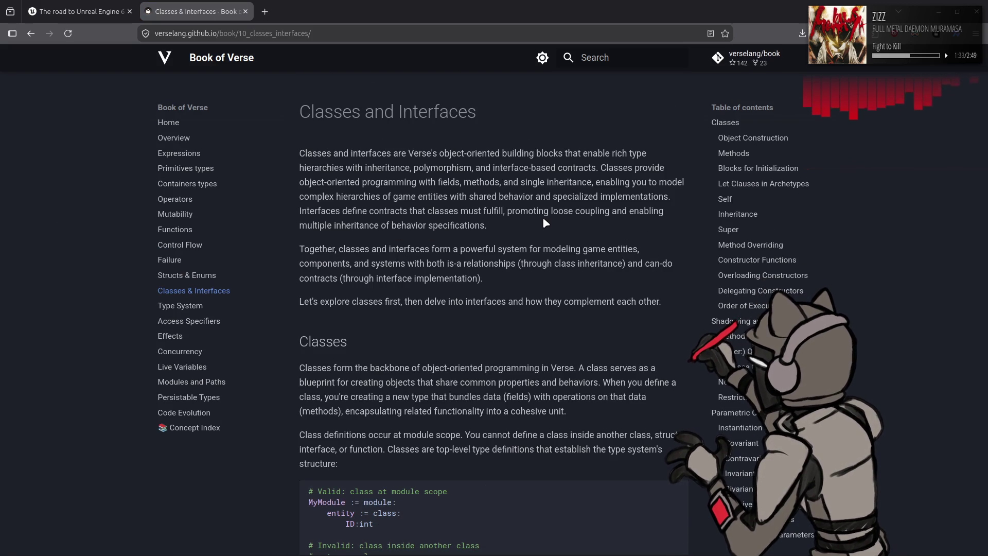
Step: Open the Type System chapter and highlight the Understanding Subtyping paragraphs
{"action": "scroll", "coordinate": [543, 219], "scroll_direction": "down", "scroll_amount": 3}
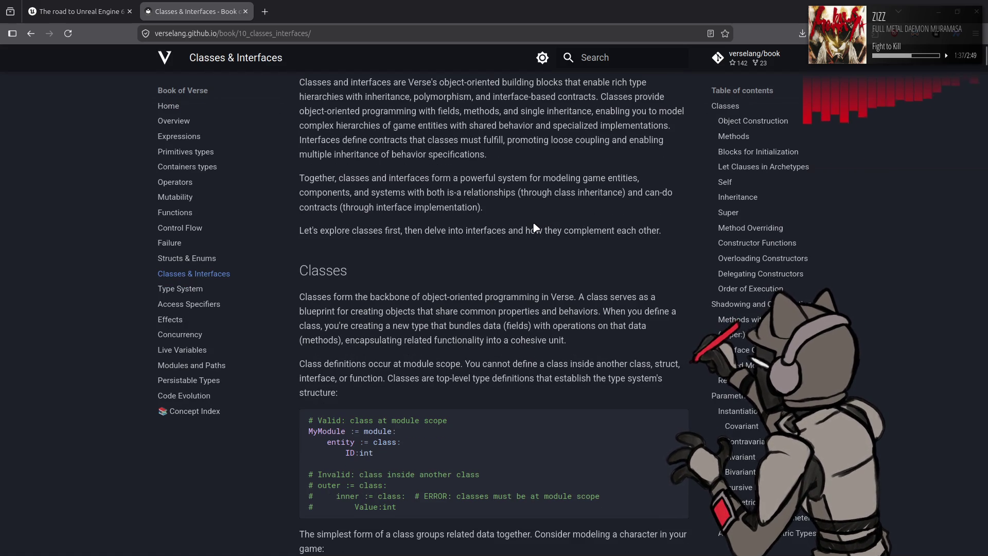
{"action": "left_click", "coordinate": [195, 289]}
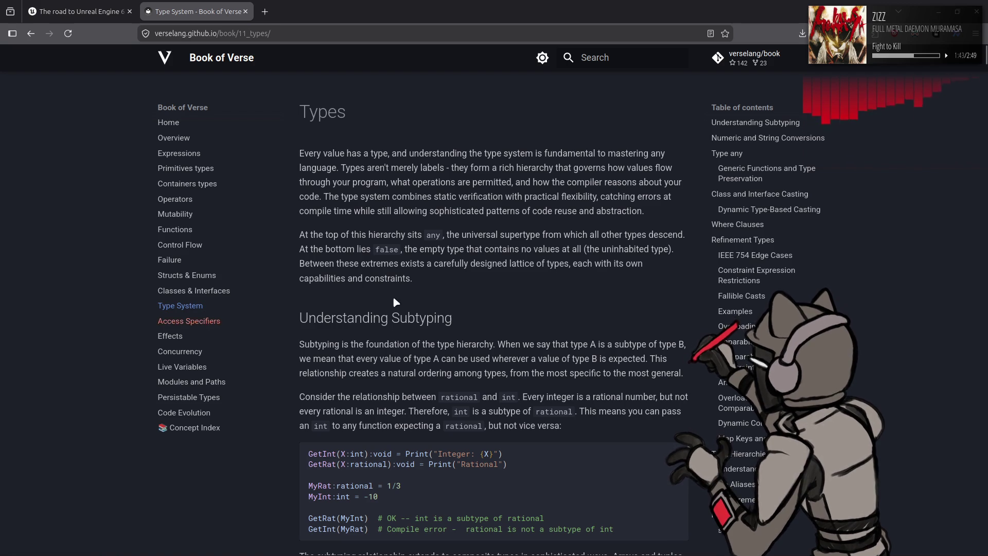
{"action": "scroll", "coordinate": [480, 265], "scroll_direction": "down", "scroll_amount": 1}
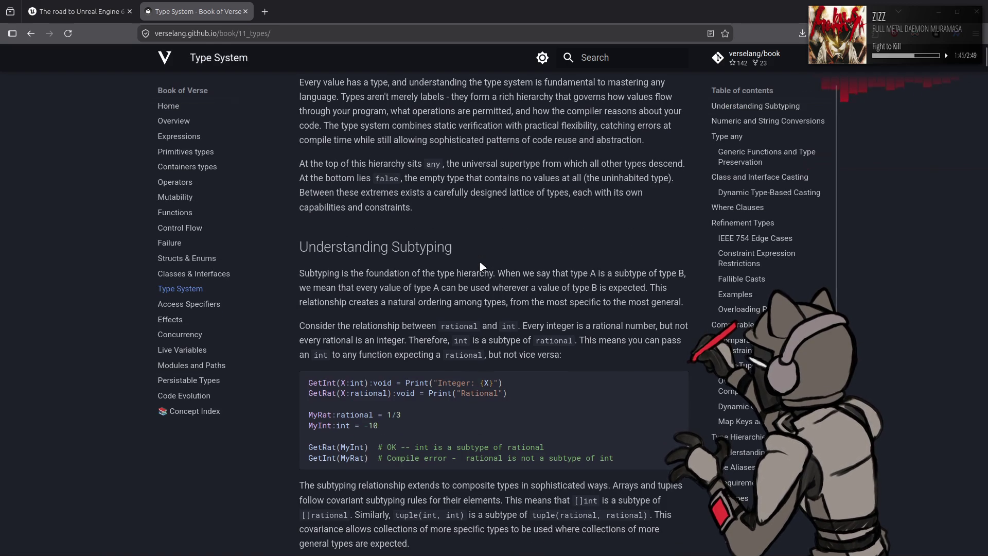
{"action": "scroll", "coordinate": [482, 267], "scroll_direction": "down", "scroll_amount": 1}
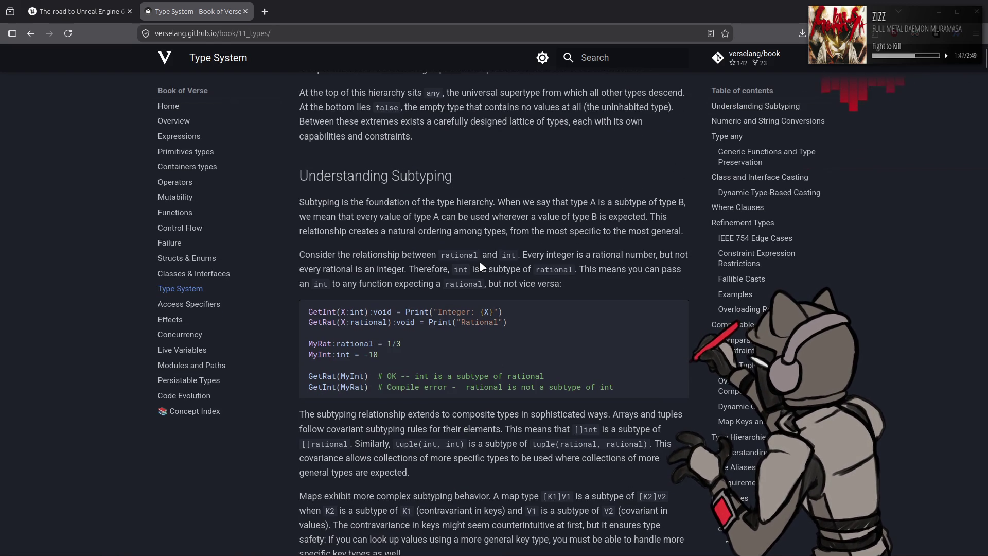
{"action": "mouse_move", "coordinate": [300, 200]}
{"action": "left_mouse_down"}
{"action": "mouse_move", "coordinate": [664, 537]}
{"action": "mouse_move", "coordinate": [662, 462]}
{"action": "left_mouse_up"}
{"action": "left_click", "coordinate": [662, 461]}
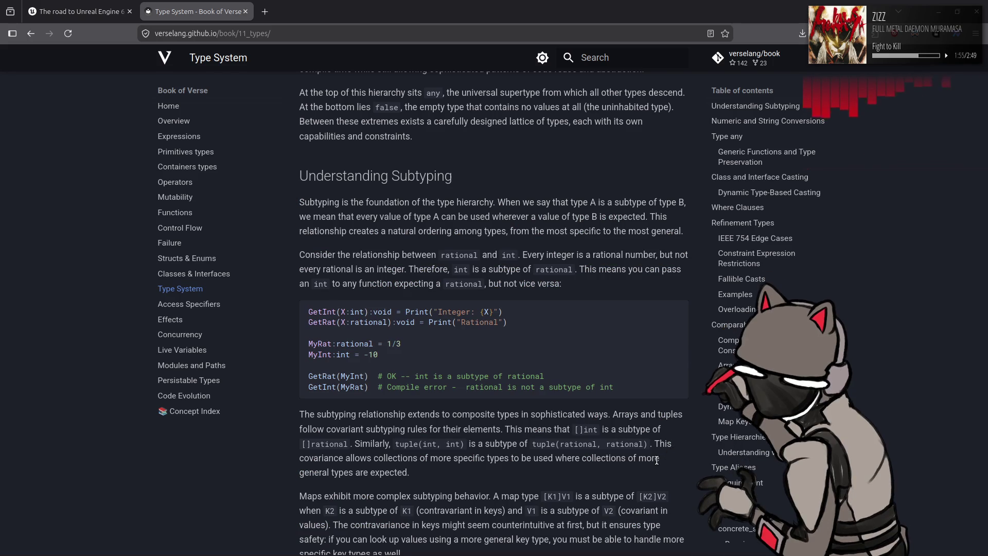
Step: Read down to the Type any section, then move on to the Access Specifiers chapter
{"action": "scroll", "coordinate": [462, 254], "scroll_direction": "down", "scroll_amount": 3}
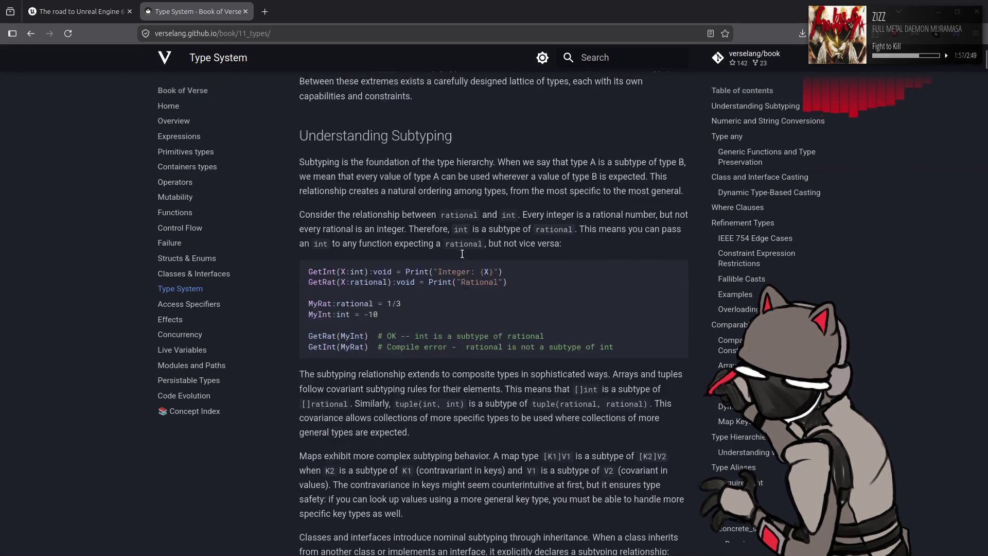
{"action": "scroll", "coordinate": [463, 255], "scroll_direction": "down", "scroll_amount": 5}
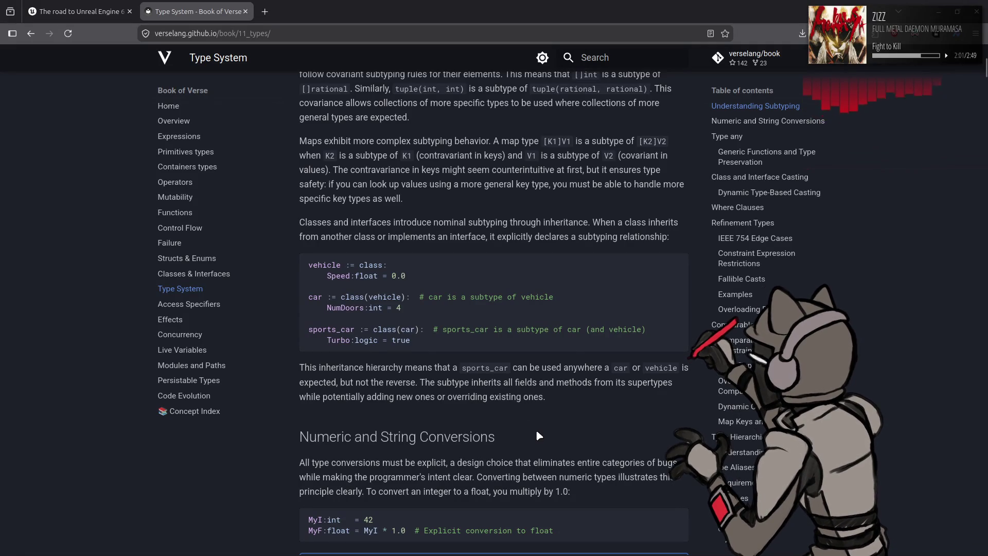
{"action": "scroll", "coordinate": [536, 430], "scroll_direction": "down", "scroll_amount": 2}
{"action": "scroll", "coordinate": [536, 429], "scroll_direction": "down", "scroll_amount": 3}
{"action": "scroll", "coordinate": [536, 429], "scroll_direction": "down", "scroll_amount": 10}
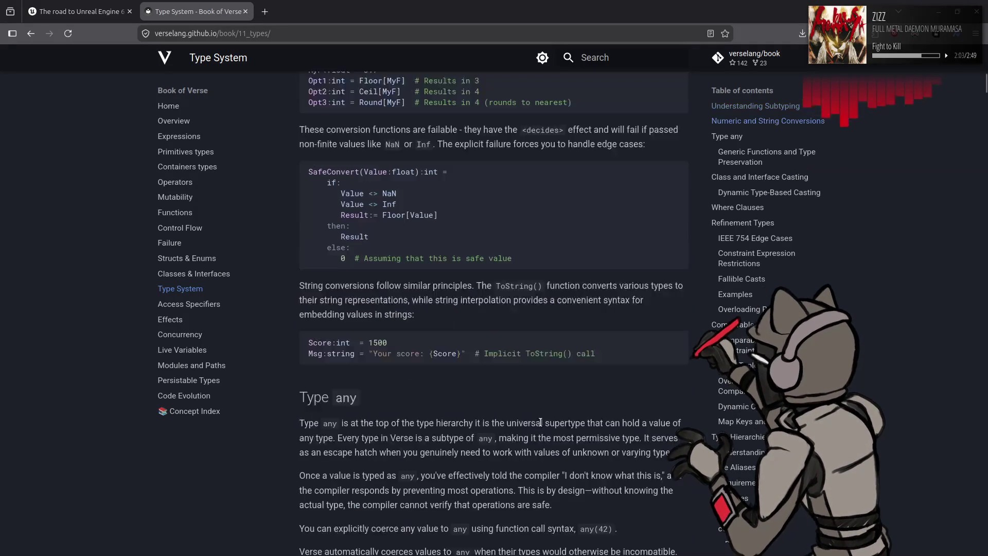
{"action": "scroll", "coordinate": [549, 422], "scroll_direction": "down", "scroll_amount": 3}
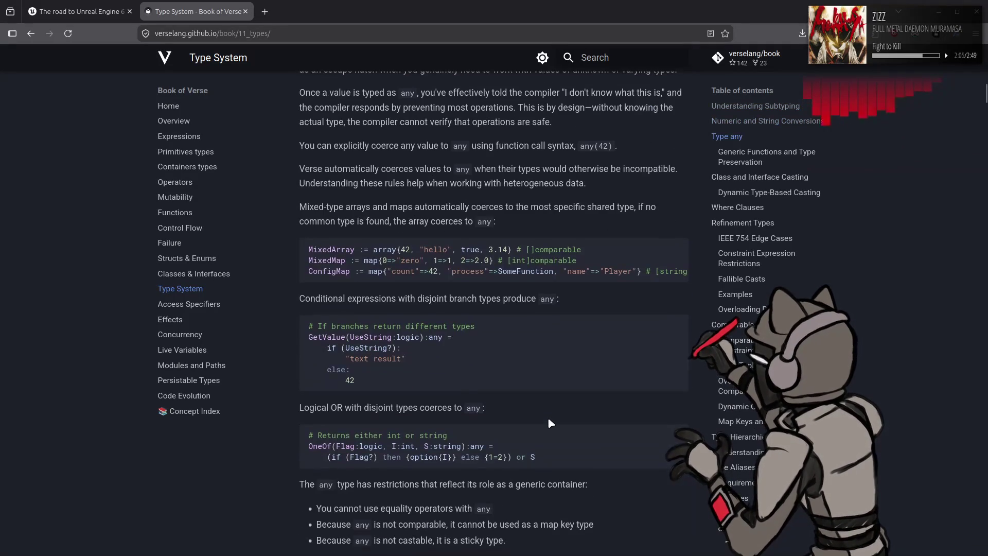
{"action": "scroll", "coordinate": [548, 421], "scroll_direction": "down", "scroll_amount": 5}
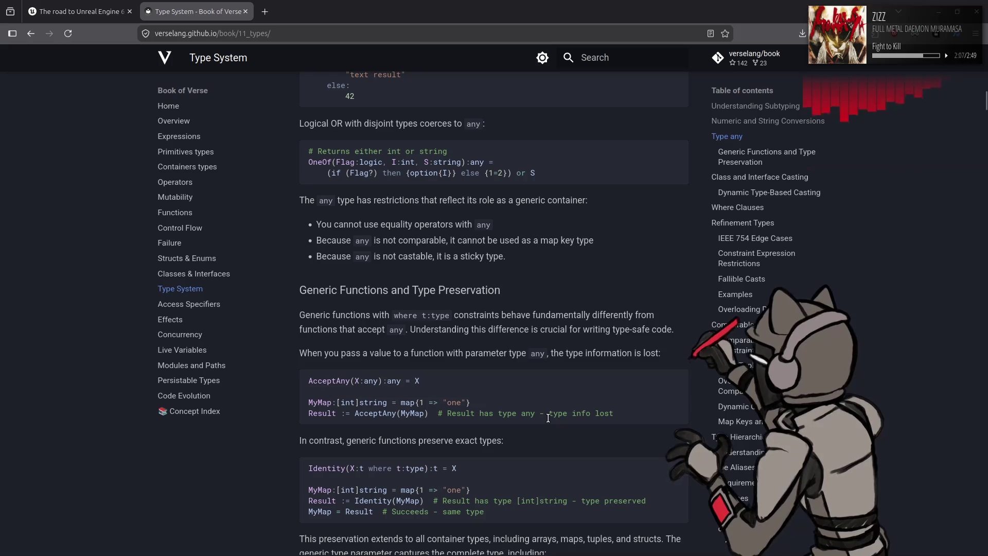
{"action": "left_click", "coordinate": [211, 306]}
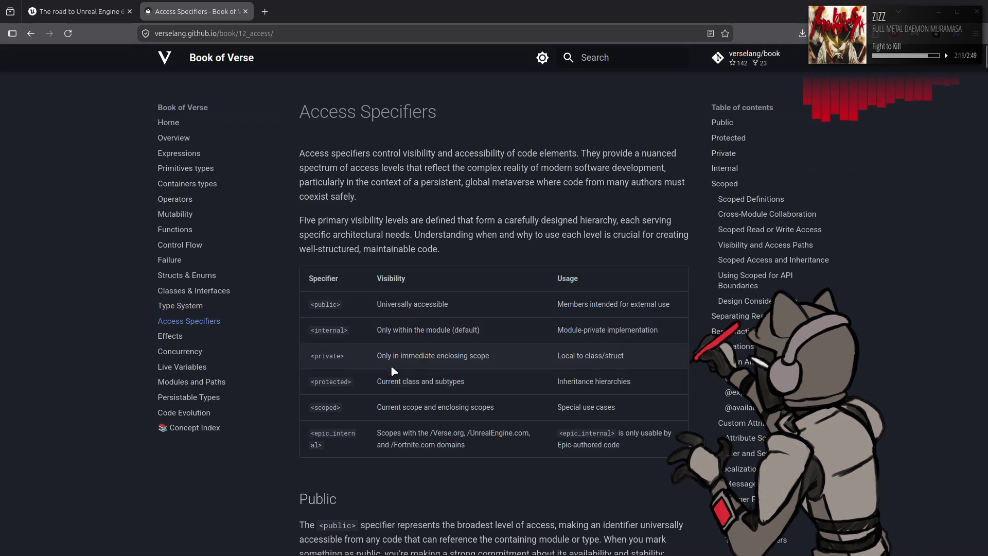
Step: Highlight the epic_internal row's visibility, domains and usage note in the specifier table
{"action": "scroll", "coordinate": [390, 365], "scroll_direction": "down", "scroll_amount": 2}
{"action": "left_click_drag", "start_coordinate": [308, 360], "coordinate": [376, 382]}
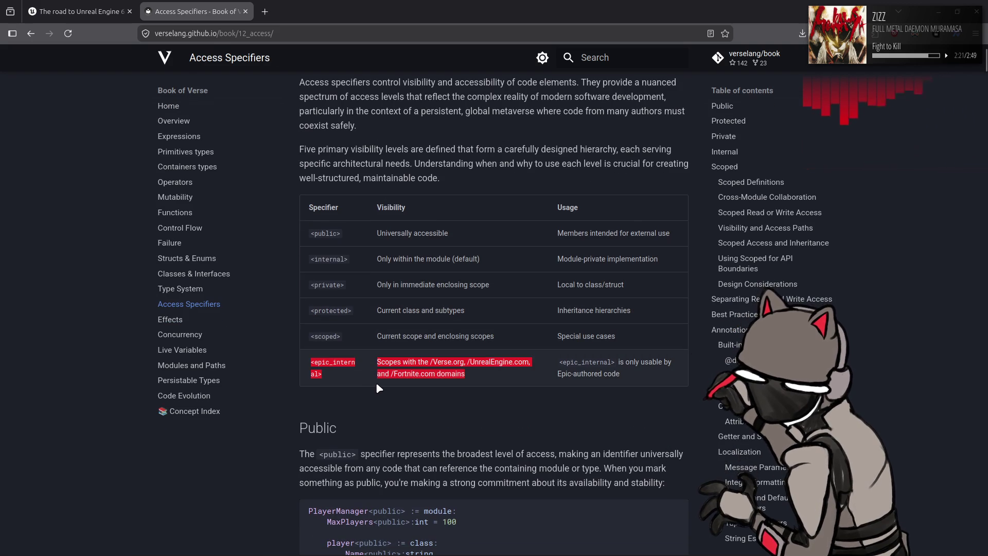
{"action": "left_click", "coordinate": [430, 363]}
{"action": "mouse_move", "coordinate": [431, 363]}
{"action": "left_mouse_down"}
{"action": "mouse_move", "coordinate": [534, 365]}
{"action": "mouse_move", "coordinate": [415, 374]}
{"action": "mouse_move", "coordinate": [474, 376]}
{"action": "left_mouse_up"}
{"action": "left_click", "coordinate": [517, 412]}
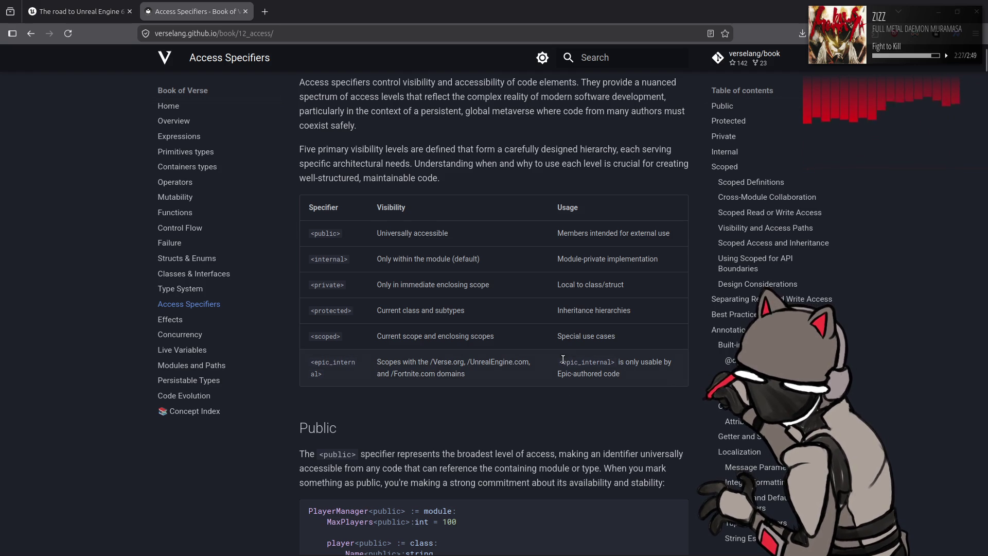
{"action": "left_click_drag", "start_coordinate": [561, 360], "coordinate": [623, 375]}
{"action": "left_click", "coordinate": [561, 417]}
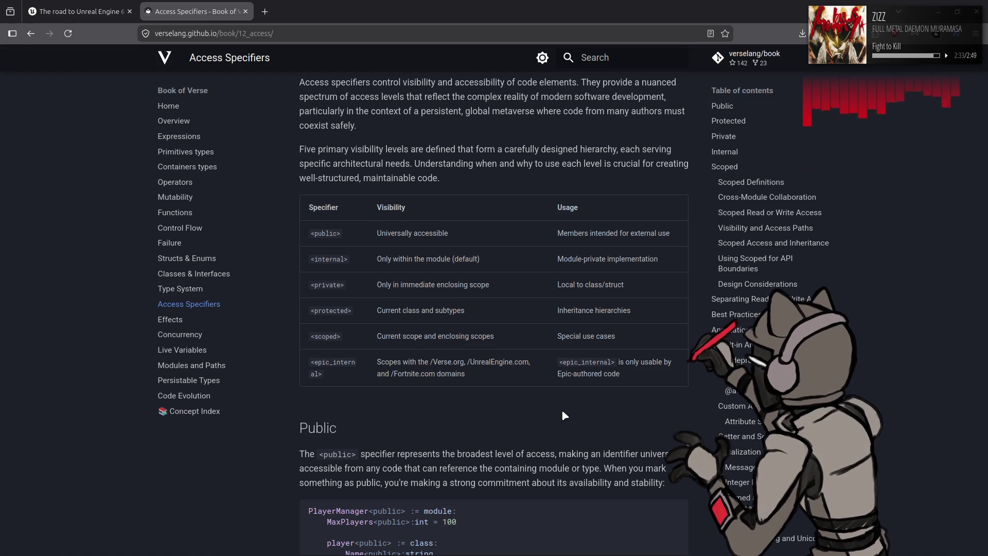
Step: Jump to the Evolution section, then move on to the Effects chapter
{"action": "scroll", "coordinate": [746, 386], "scroll_direction": "down", "scroll_amount": 2}
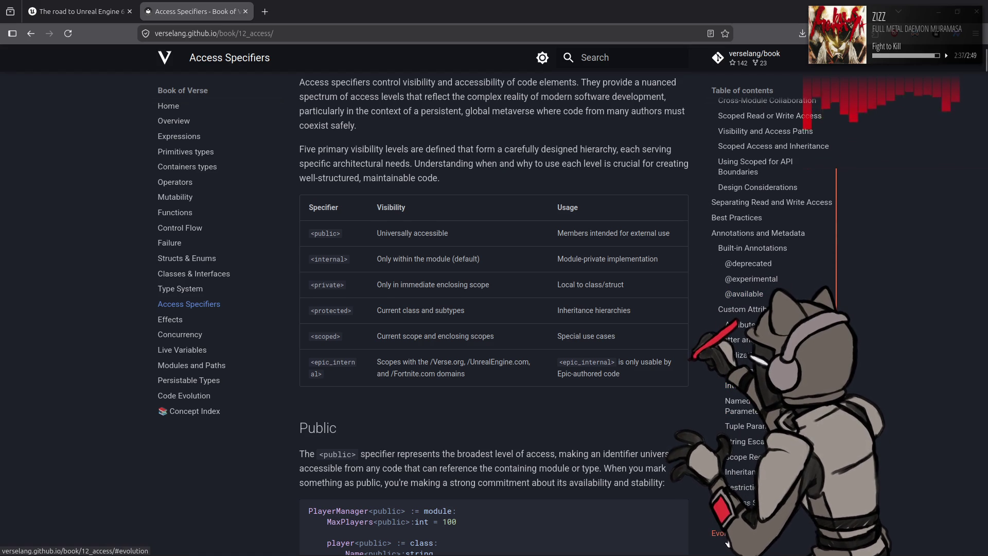
{"action": "left_click", "coordinate": [719, 533]}
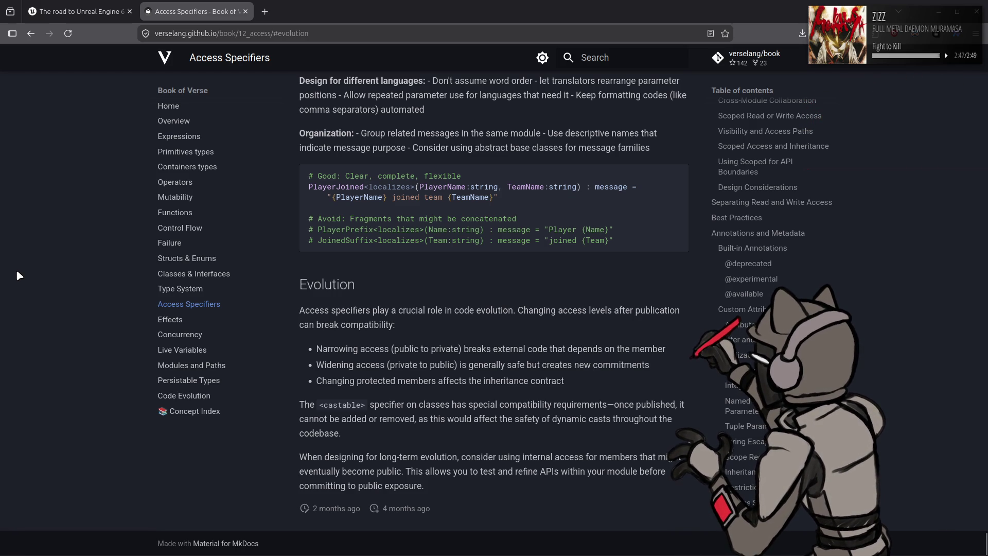
{"action": "left_click", "coordinate": [169, 321]}
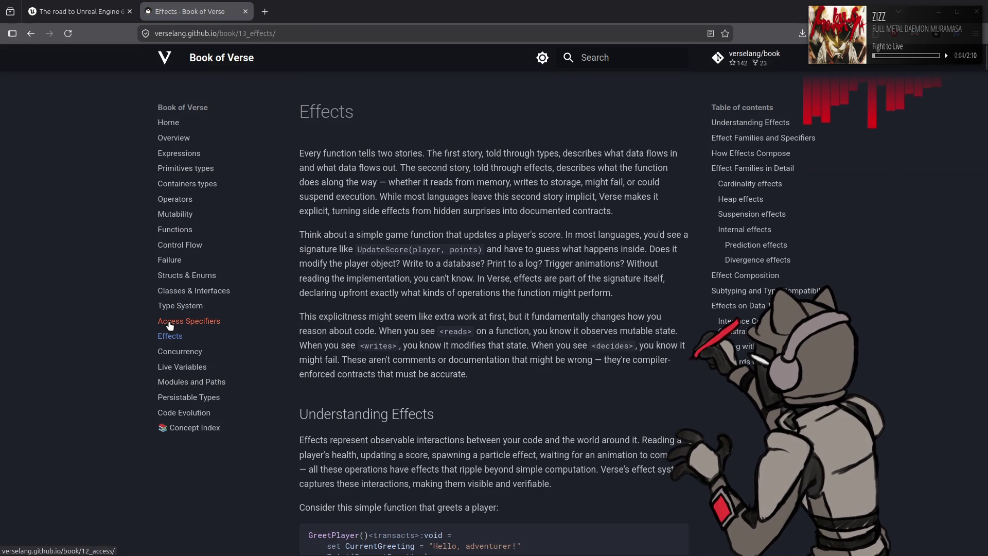
Step: Open the Concurrency chapter and highlight text in the suspends effect passage
{"action": "left_click", "coordinate": [191, 352]}
{"action": "scroll", "coordinate": [441, 349], "scroll_direction": "down", "scroll_amount": 4}
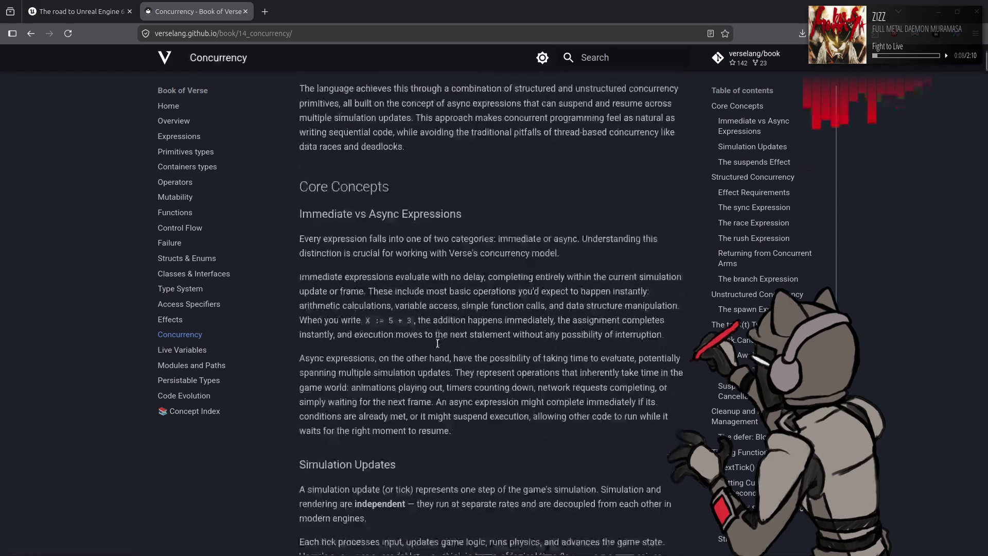
{"action": "scroll", "coordinate": [440, 349], "scroll_direction": "down", "scroll_amount": 1}
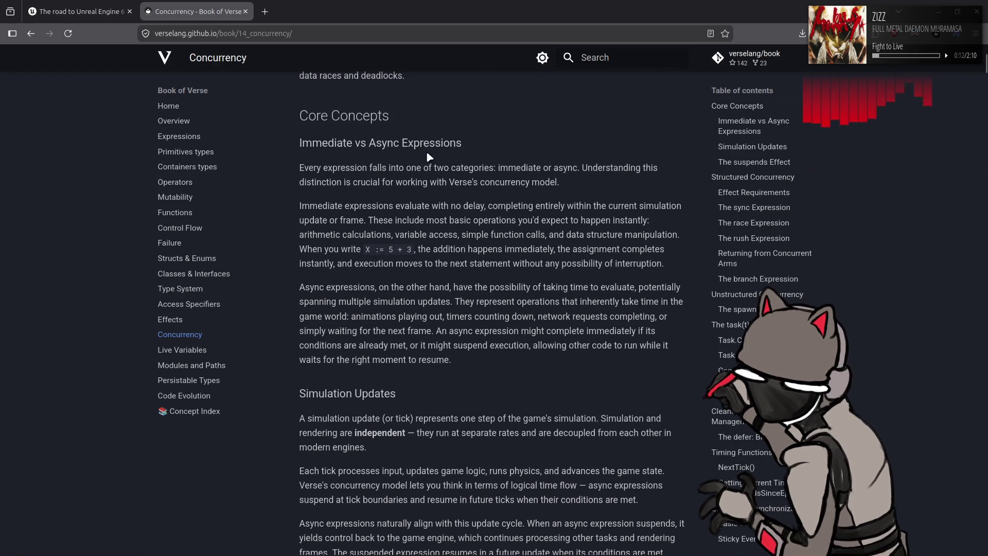
{"action": "scroll", "coordinate": [480, 322], "scroll_direction": "down", "scroll_amount": 2}
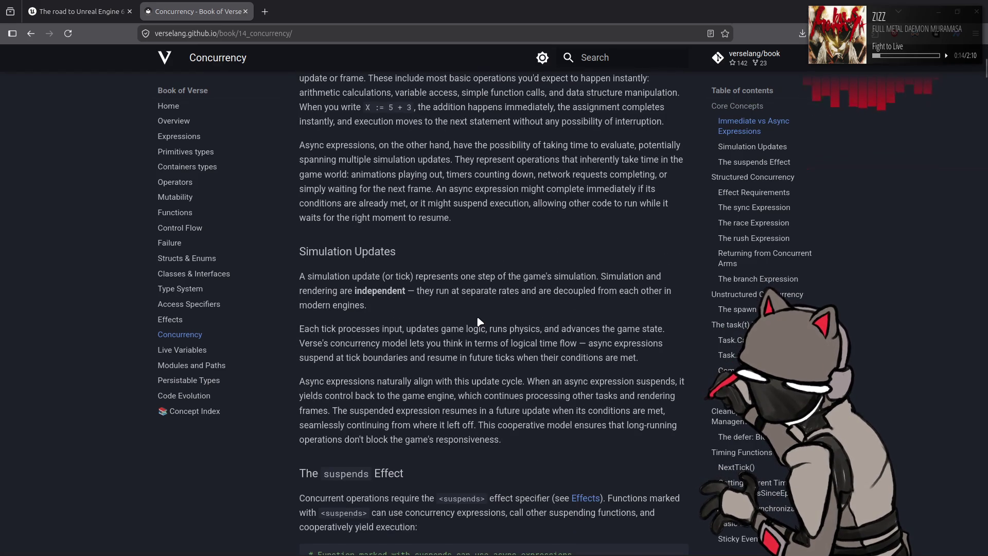
{"action": "scroll", "coordinate": [480, 321], "scroll_direction": "down", "scroll_amount": 3}
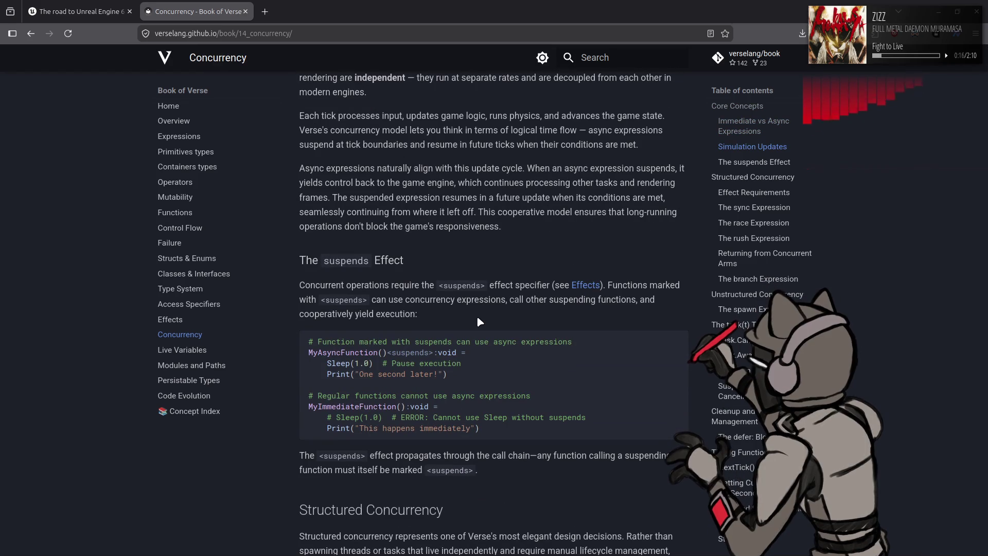
{"action": "left_click_drag", "start_coordinate": [418, 286], "coordinate": [452, 286]}
{"action": "left_click", "coordinate": [465, 225]}
{"action": "scroll", "coordinate": [465, 225], "scroll_direction": "up", "scroll_amount": 1}
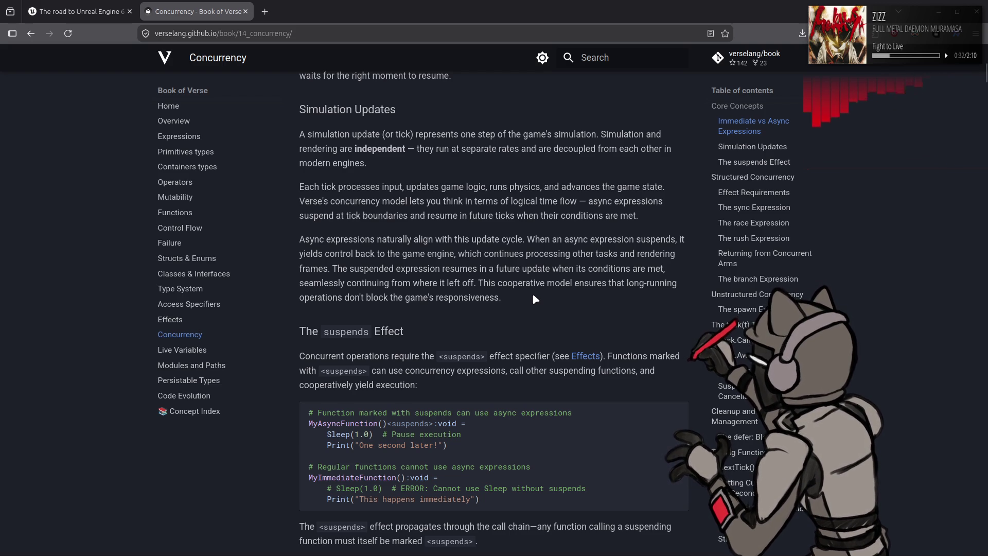
Step: Read past Structured Concurrency and the sync examples to The race Expression
{"action": "scroll", "coordinate": [533, 294], "scroll_direction": "down", "scroll_amount": 5}
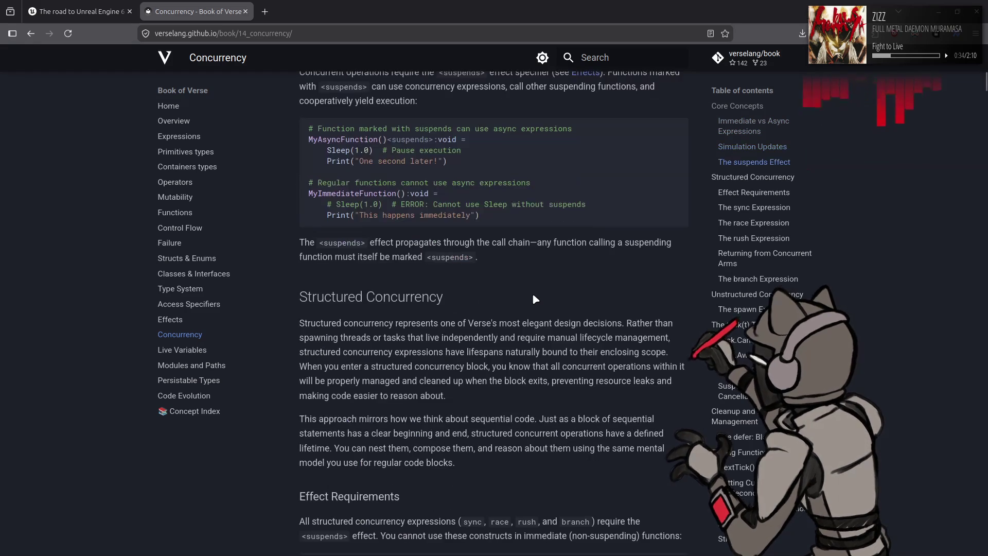
{"action": "scroll", "coordinate": [533, 295], "scroll_direction": "down", "scroll_amount": 3}
{"action": "scroll", "coordinate": [533, 297], "scroll_direction": "down", "scroll_amount": 1}
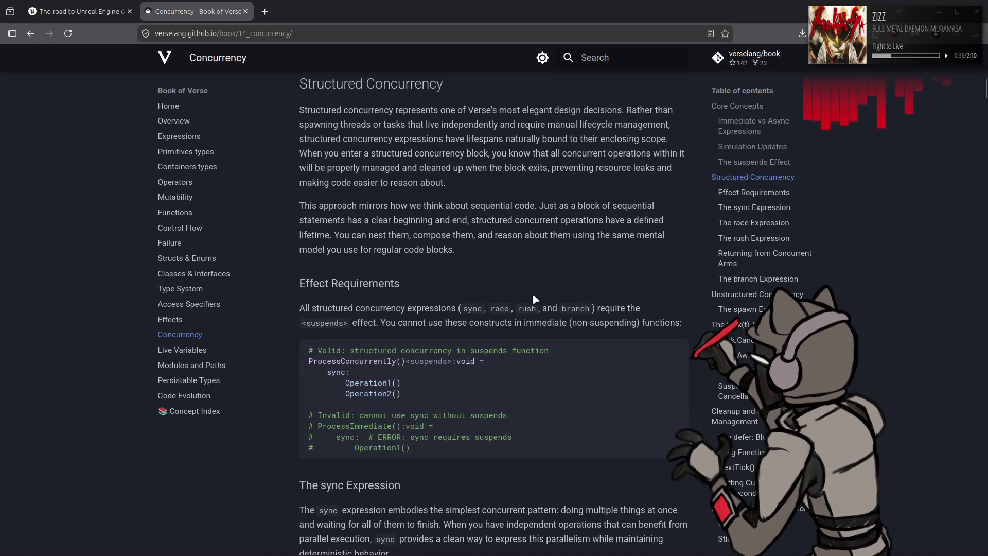
{"action": "scroll", "coordinate": [535, 299], "scroll_direction": "down", "scroll_amount": 8}
{"action": "scroll", "coordinate": [535, 298], "scroll_direction": "up", "scroll_amount": 3}
{"action": "scroll", "coordinate": [535, 299], "scroll_direction": "down", "scroll_amount": 4}
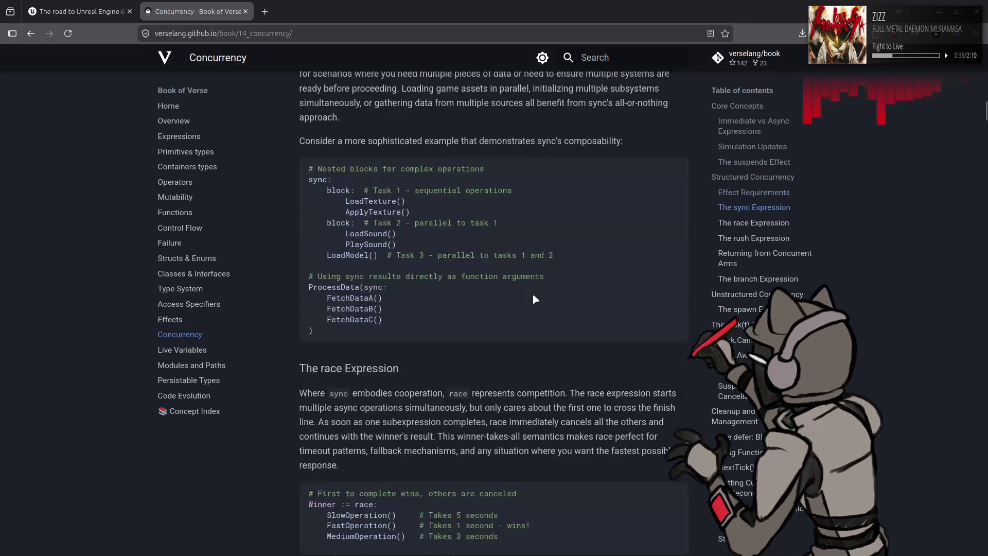
{"action": "scroll", "coordinate": [483, 348], "scroll_direction": "down", "scroll_amount": 2}
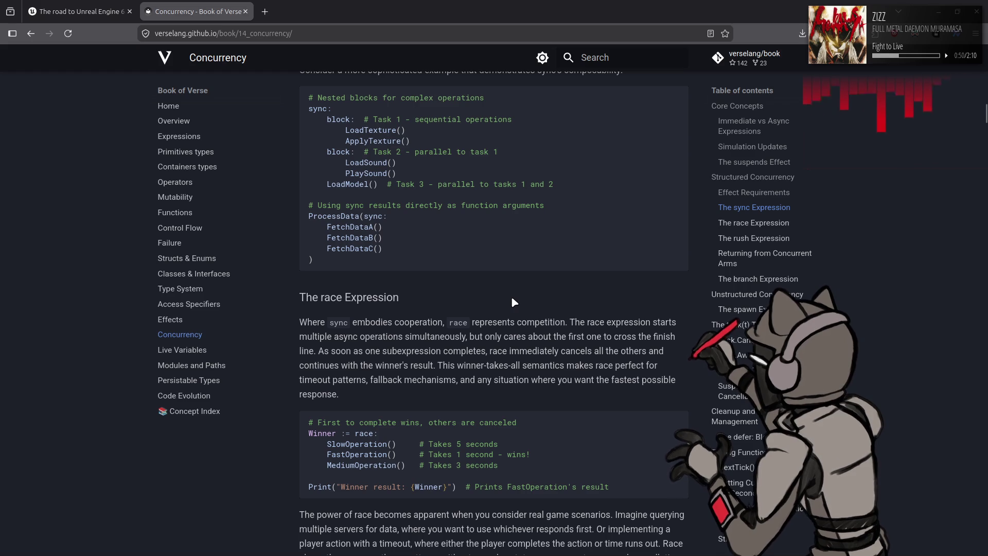
Step: Highlight the paragraph explaining race
{"action": "scroll", "coordinate": [511, 297], "scroll_direction": "down", "scroll_amount": 2}
{"action": "left_click_drag", "start_coordinate": [449, 253], "coordinate": [511, 323]}
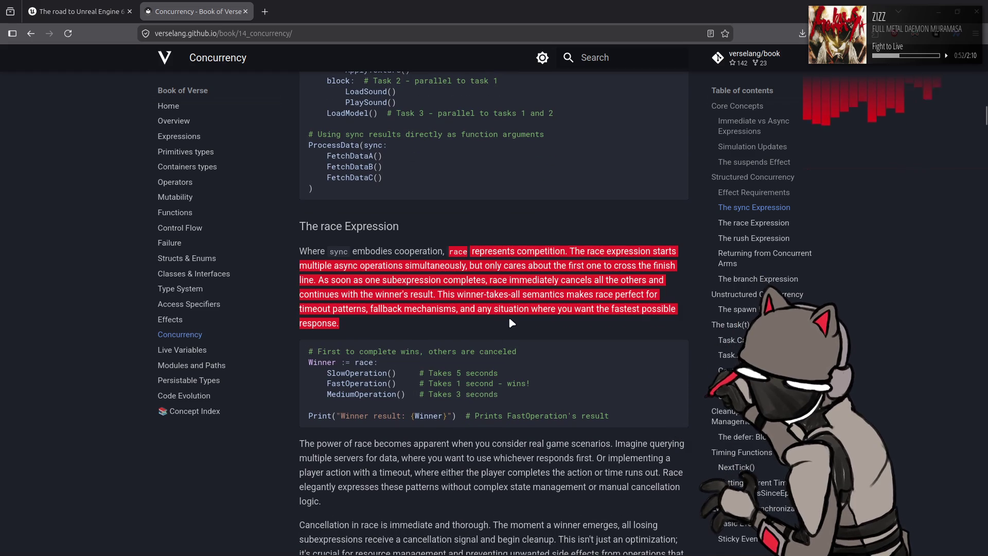
{"action": "left_click", "coordinate": [511, 323]}
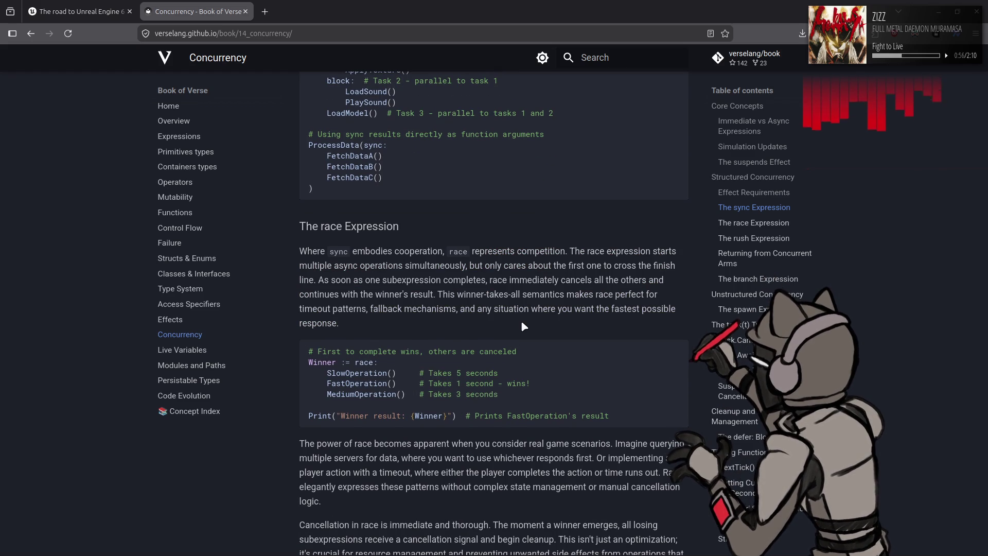
{"action": "scroll", "coordinate": [522, 323], "scroll_direction": "down", "scroll_amount": 2}
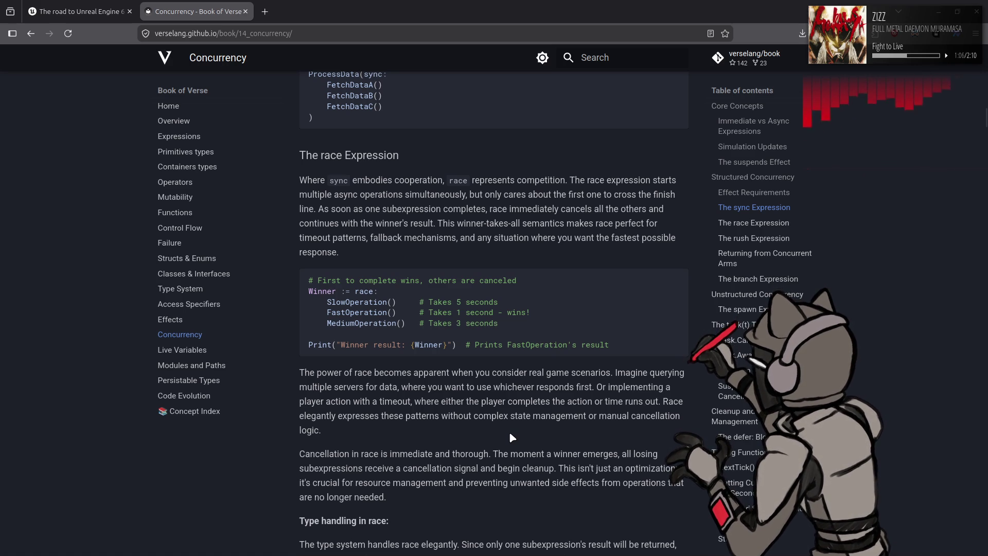
Step: Highlight the first block: line in the WinnerID example, then open Live Variables
{"action": "scroll", "coordinate": [510, 433], "scroll_direction": "down", "scroll_amount": 5}
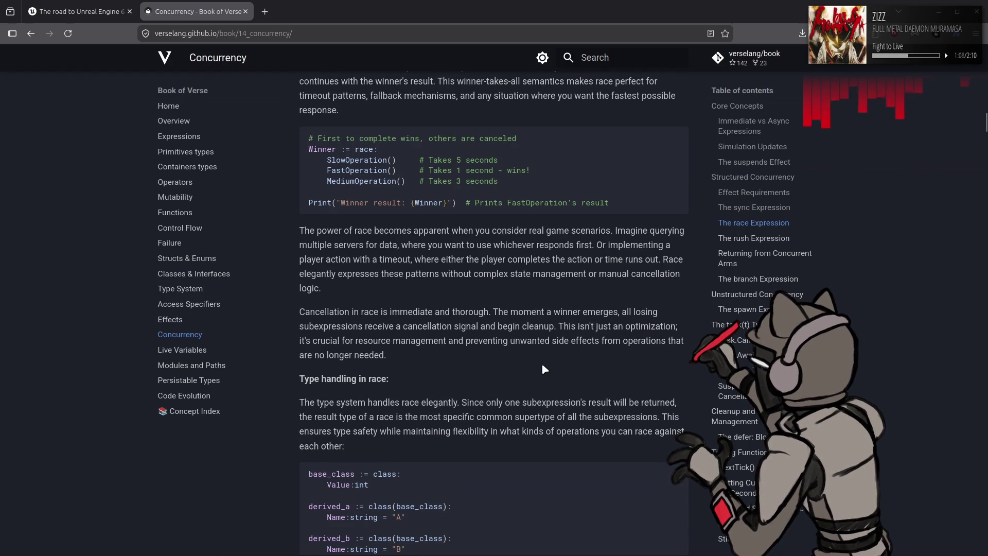
{"action": "scroll", "coordinate": [541, 363], "scroll_direction": "down", "scroll_amount": 5}
{"action": "scroll", "coordinate": [546, 359], "scroll_direction": "down", "scroll_amount": 10}
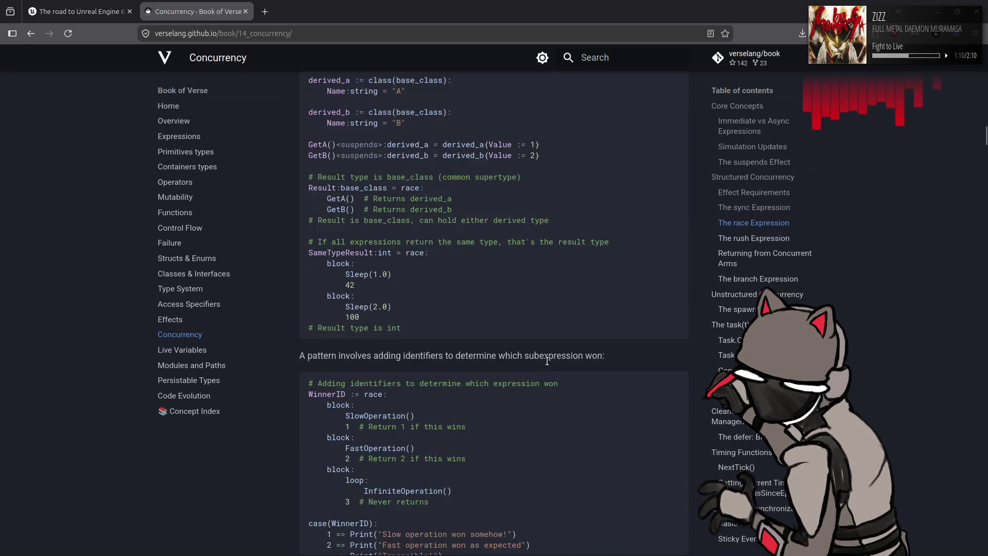
{"action": "scroll", "coordinate": [547, 359], "scroll_direction": "down", "scroll_amount": 12}
{"action": "scroll", "coordinate": [547, 360], "scroll_direction": "up", "scroll_amount": 7}
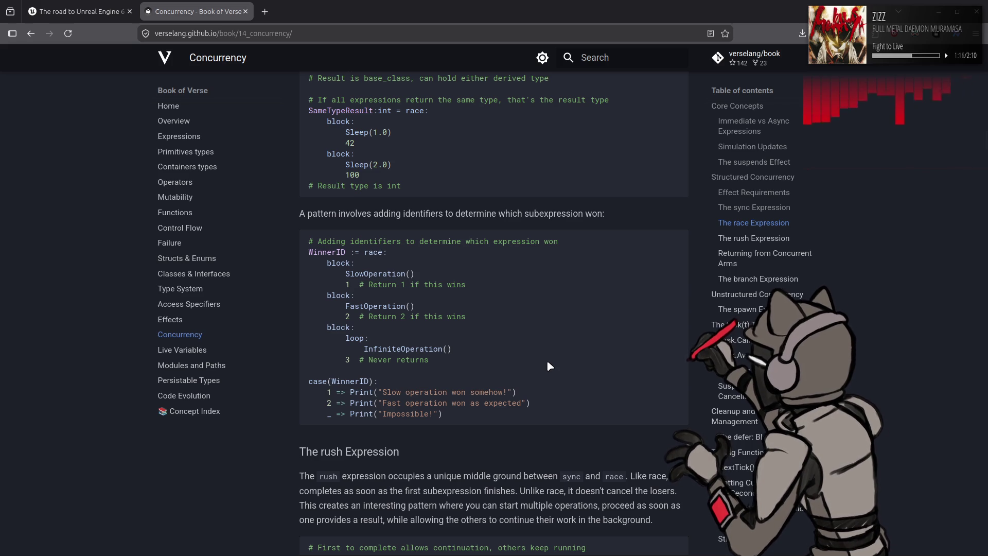
{"action": "left_click_drag", "start_coordinate": [327, 263], "coordinate": [355, 264]}
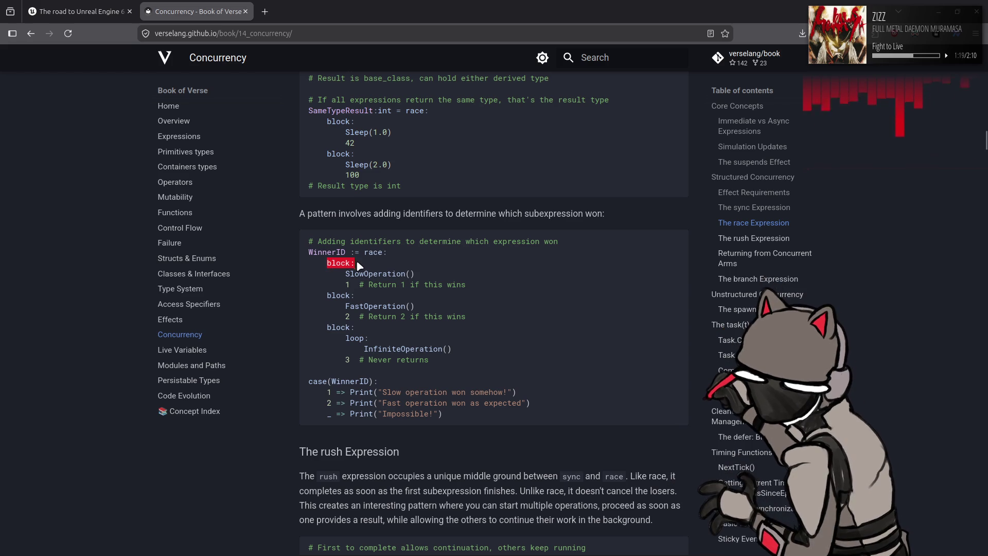
{"action": "left_click", "coordinate": [375, 299]}
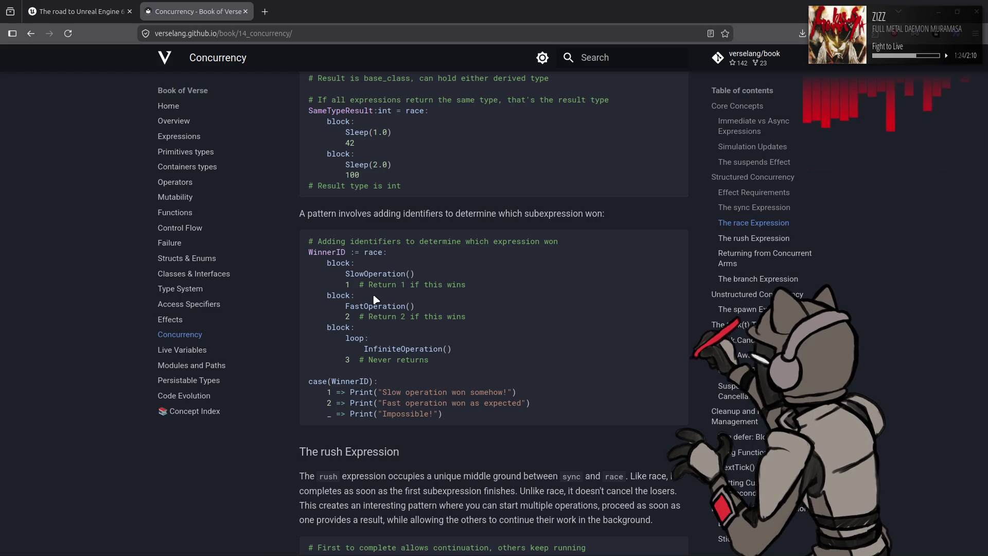
{"action": "scroll", "coordinate": [378, 298], "scroll_direction": "down", "scroll_amount": 4}
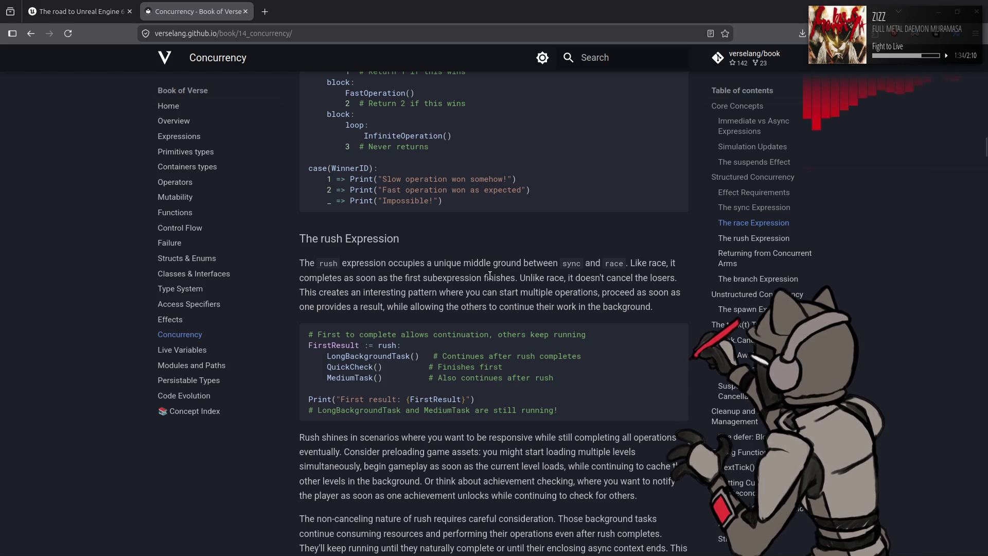
{"action": "left_click", "coordinate": [187, 351]}
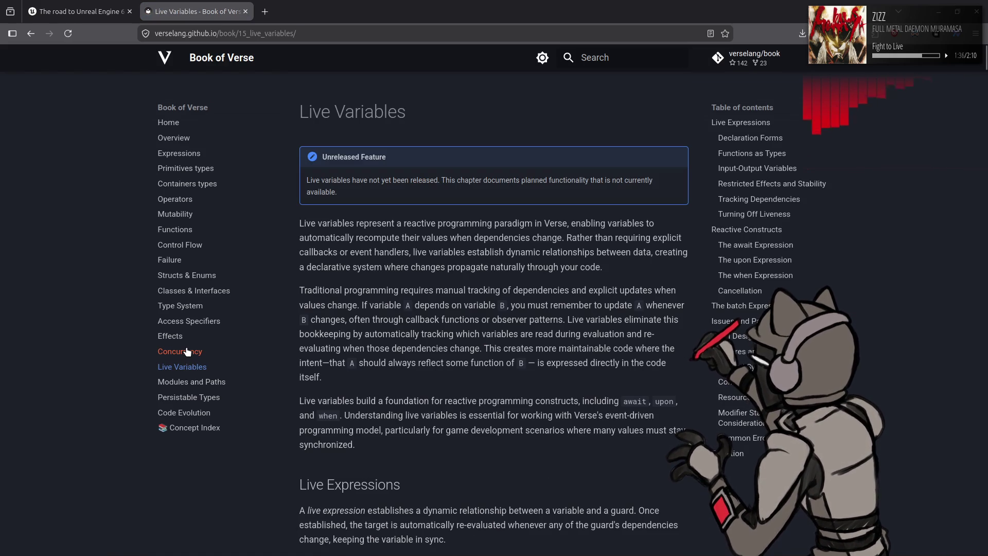
Step: Highlight the unreleased-feature notice, read down to Declaration Forms, then open Modules and Paths
{"action": "left_click_drag", "start_coordinate": [307, 178], "coordinate": [390, 200]}
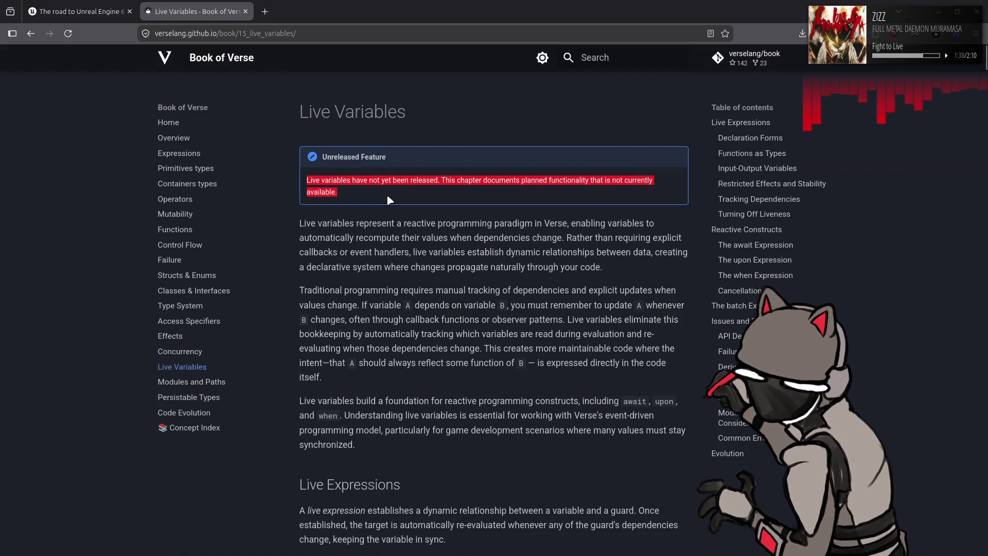
{"action": "left_click", "coordinate": [389, 200]}
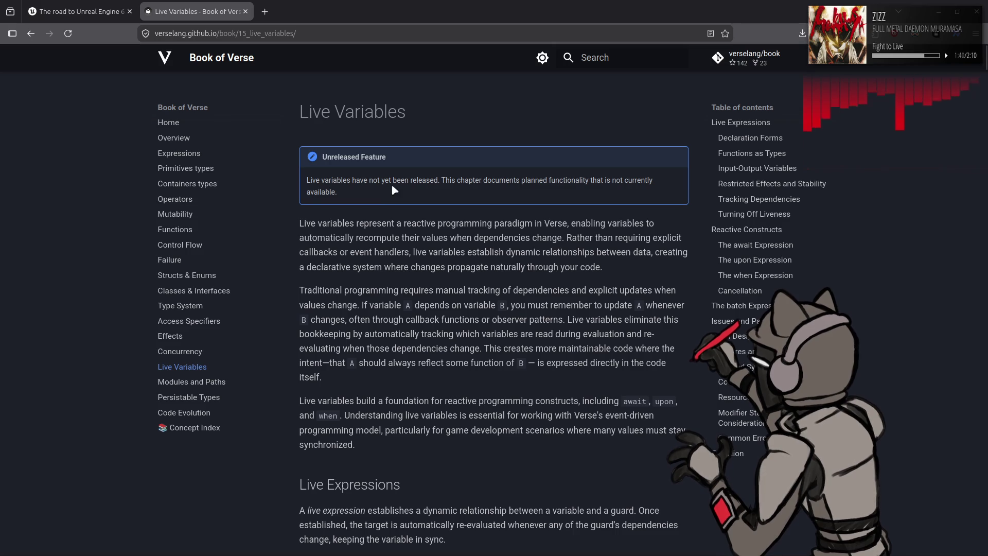
{"action": "scroll", "coordinate": [392, 187], "scroll_direction": "down", "scroll_amount": 6}
{"action": "scroll", "coordinate": [391, 185], "scroll_direction": "down", "scroll_amount": 5}
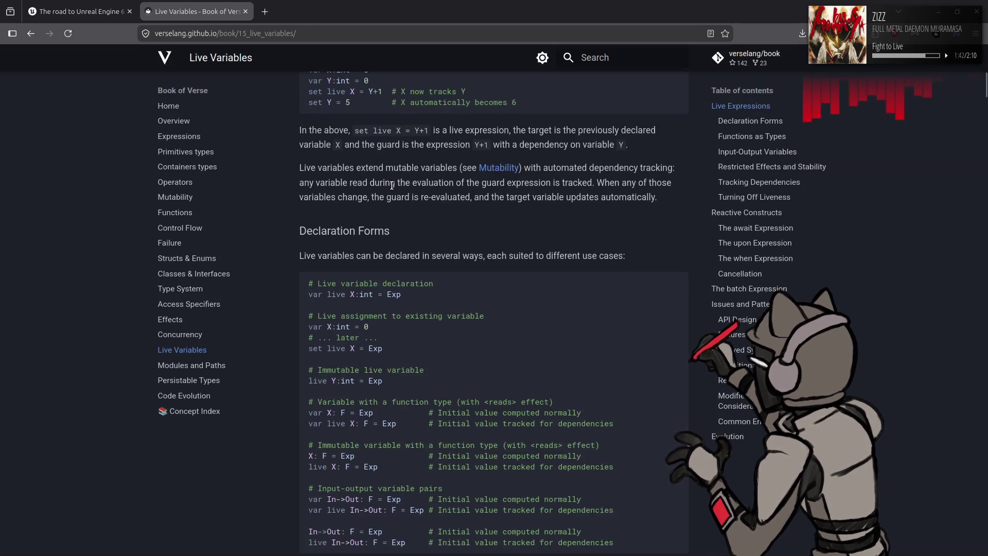
{"action": "left_click", "coordinate": [190, 366]}
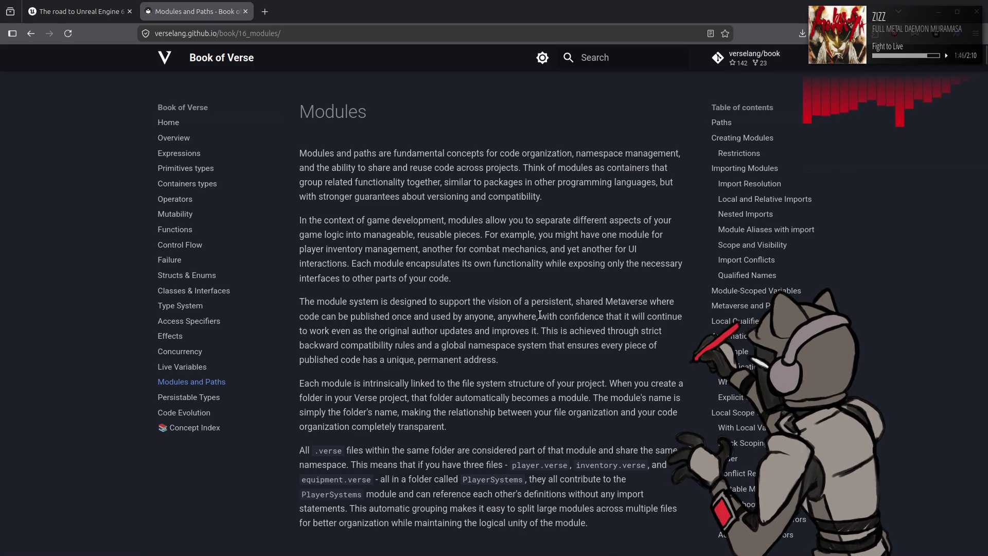
Step: Highlight 'namespace', read through Paths and Creating Modules to Restrictions, then open Persistable Types
{"action": "double_click", "coordinate": [594, 154]}
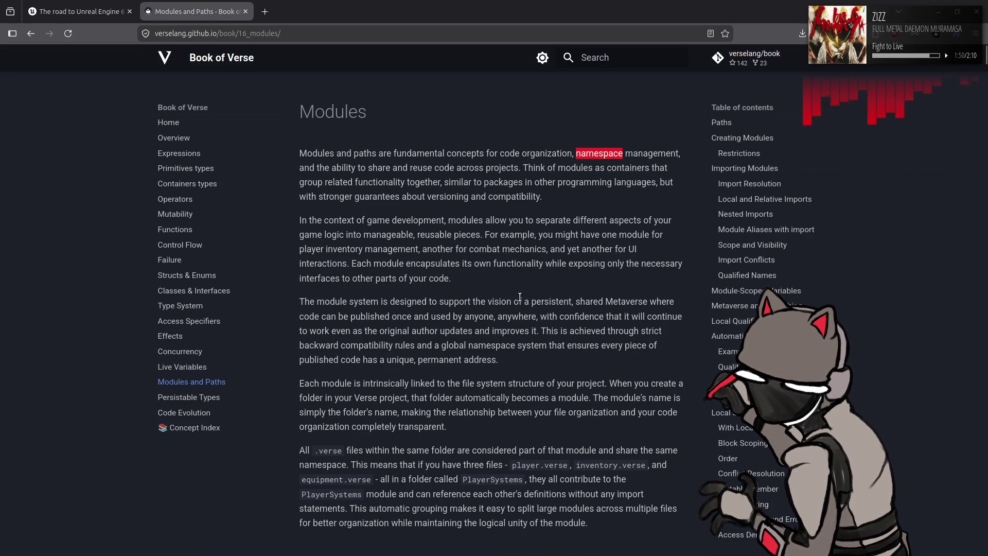
{"action": "left_click", "coordinate": [507, 280]}
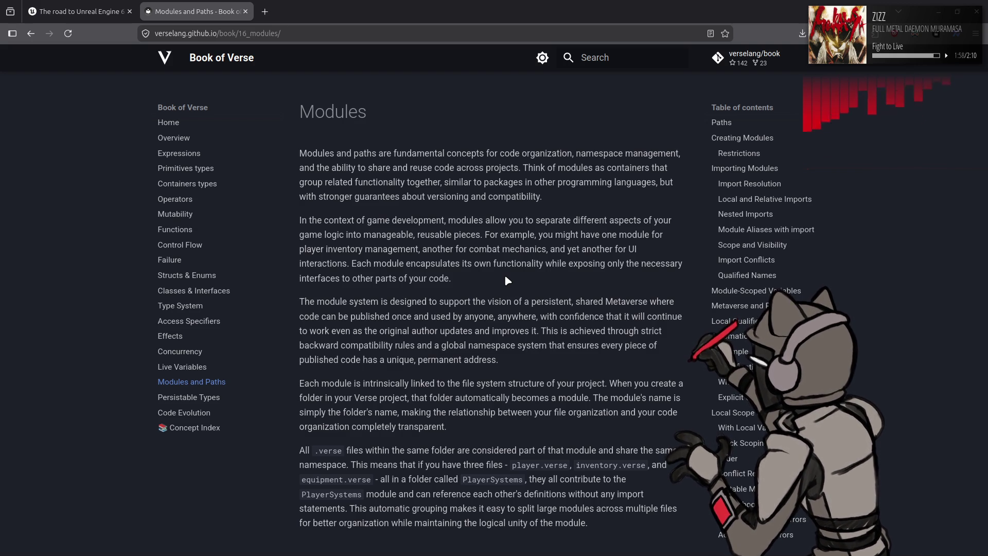
{"action": "scroll", "coordinate": [507, 280], "scroll_direction": "down", "scroll_amount": 4}
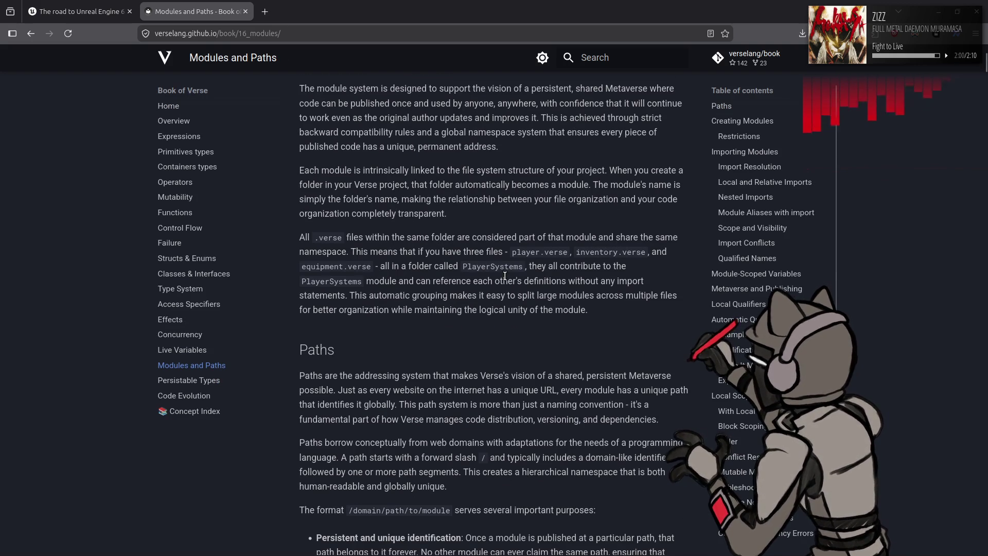
{"action": "scroll", "coordinate": [505, 275], "scroll_direction": "down", "scroll_amount": 4}
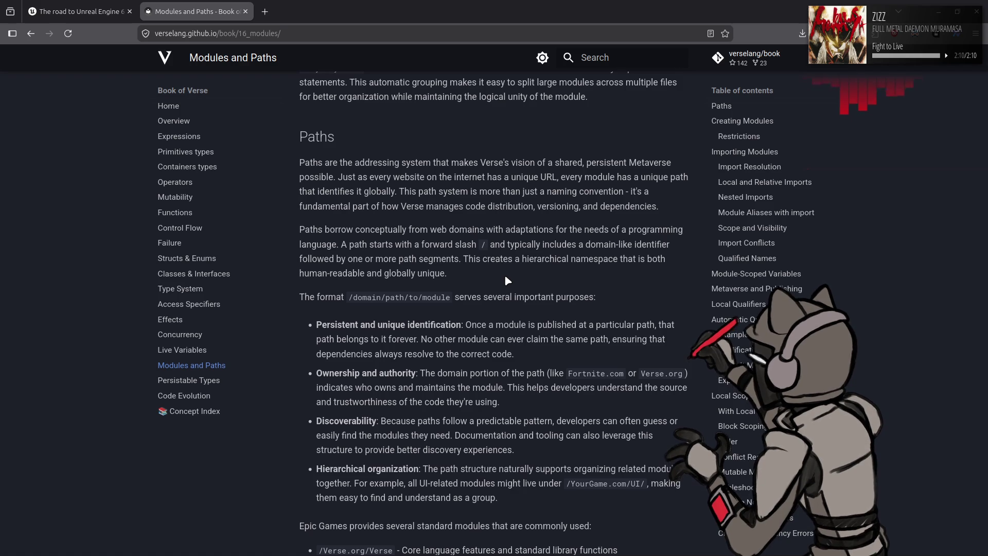
{"action": "scroll", "coordinate": [505, 278], "scroll_direction": "down", "scroll_amount": 4}
{"action": "scroll", "coordinate": [505, 277], "scroll_direction": "down", "scroll_amount": 7}
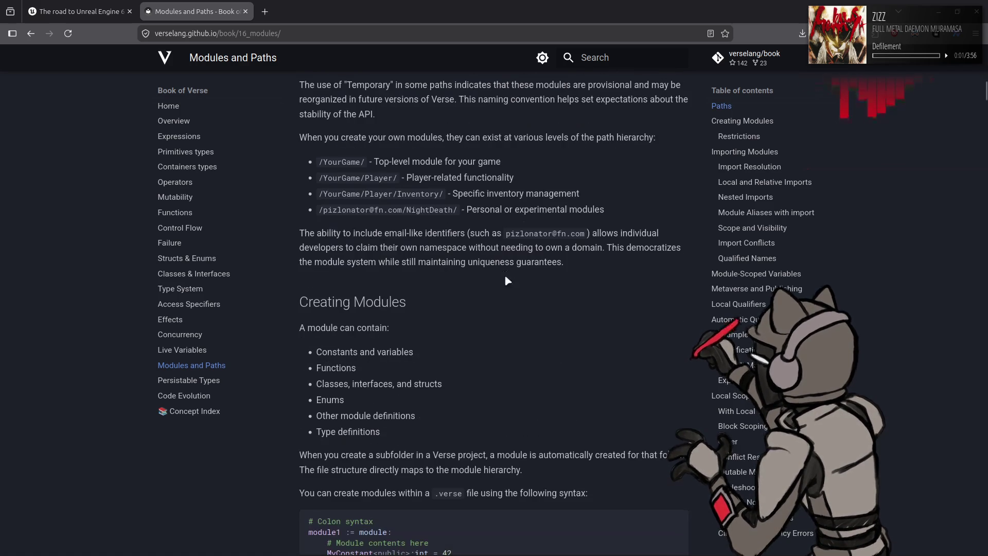
{"action": "scroll", "coordinate": [505, 277], "scroll_direction": "down", "scroll_amount": 4}
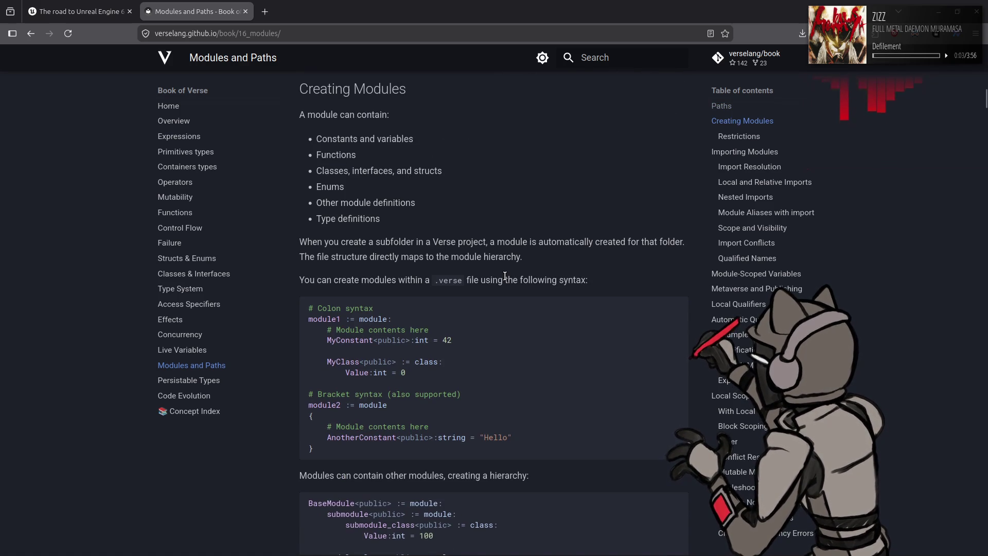
{"action": "scroll", "coordinate": [505, 277], "scroll_direction": "down", "scroll_amount": 4}
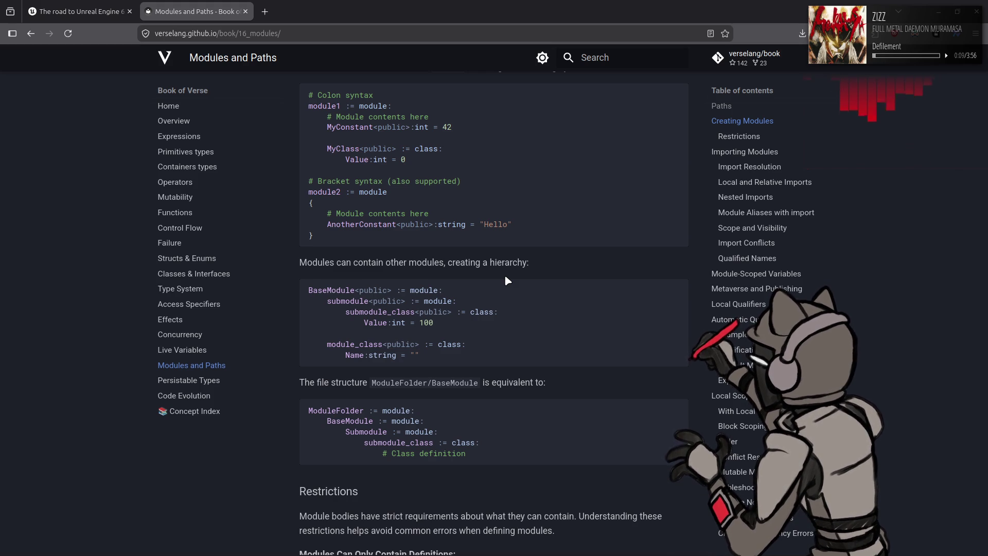
{"action": "scroll", "coordinate": [505, 276], "scroll_direction": "down", "scroll_amount": 5}
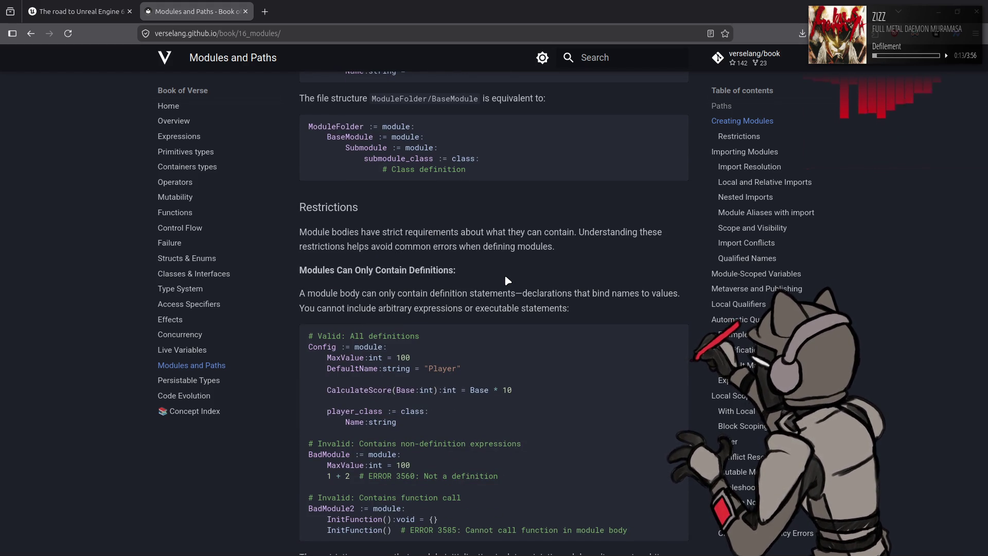
{"action": "scroll", "coordinate": [507, 281], "scroll_direction": "down", "scroll_amount": 1}
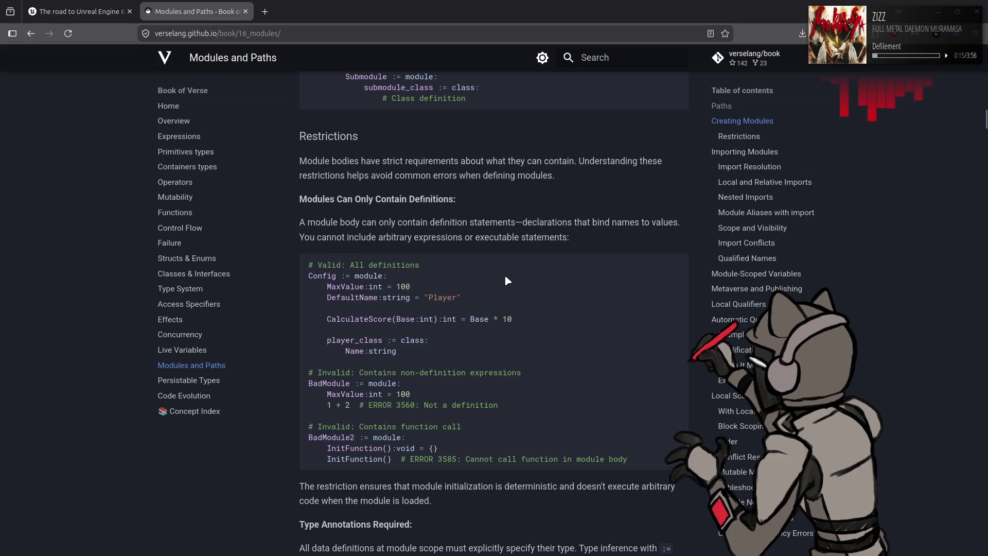
{"action": "left_click", "coordinate": [185, 381]}
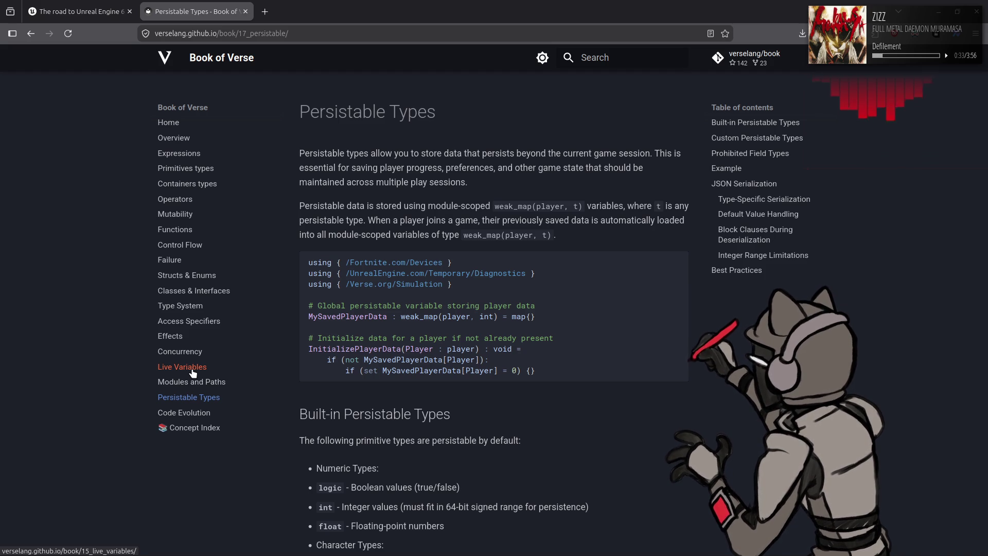
Step: Read down to Custom Persistable Types, then move on to the Code Evolution chapter
{"action": "scroll", "coordinate": [551, 391], "scroll_direction": "down", "scroll_amount": 5}
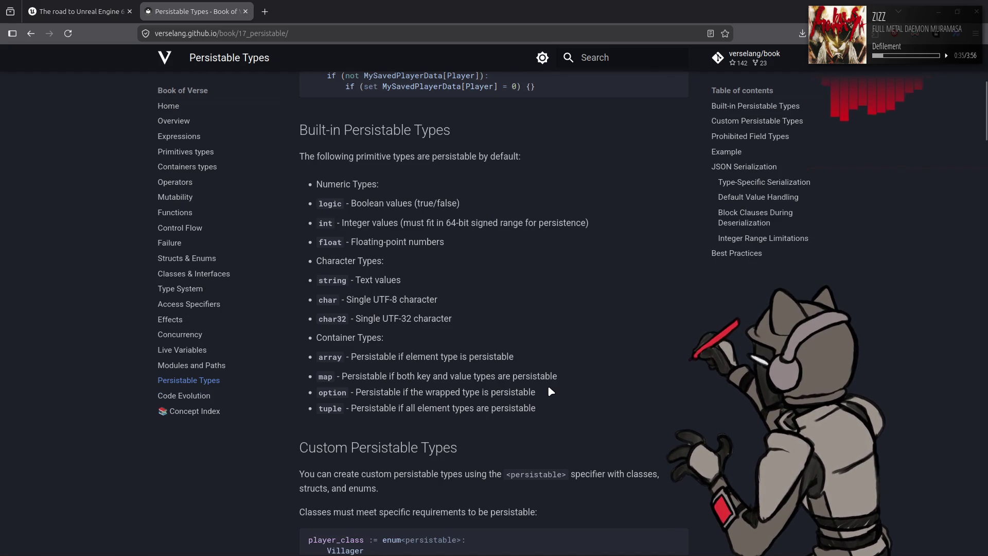
{"action": "scroll", "coordinate": [550, 391], "scroll_direction": "down", "scroll_amount": 5}
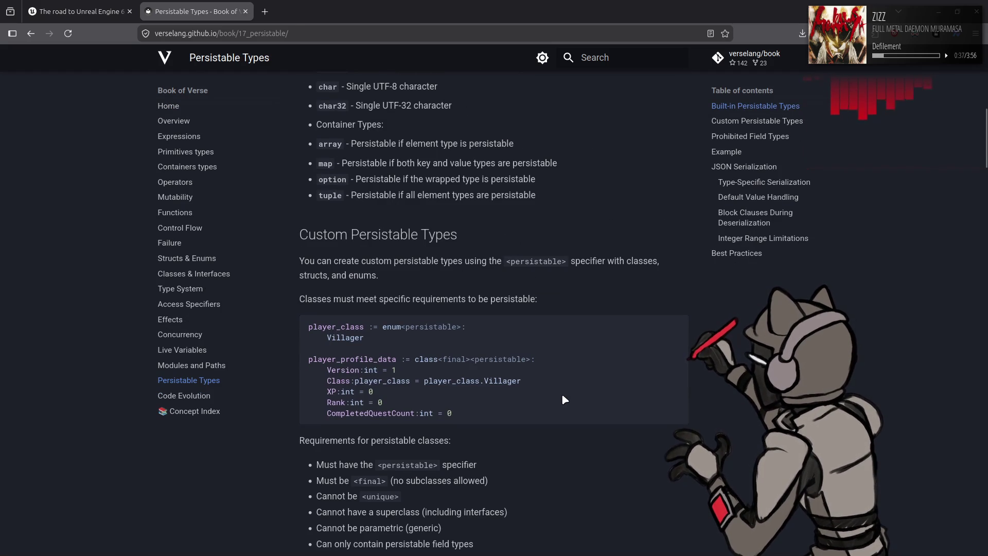
{"action": "scroll", "coordinate": [565, 400], "scroll_direction": "down", "scroll_amount": 3}
{"action": "left_click", "coordinate": [181, 396]}
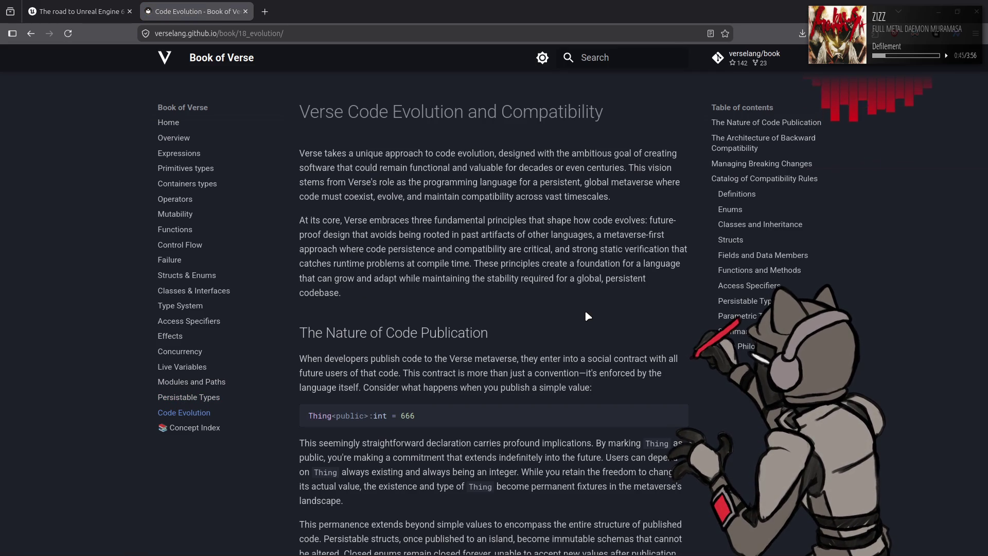
Step: Highlight 'centuries. This' in the intro and read down to The Nature of Code Publication
{"action": "left_click_drag", "start_coordinate": [585, 168], "coordinate": [648, 168]}
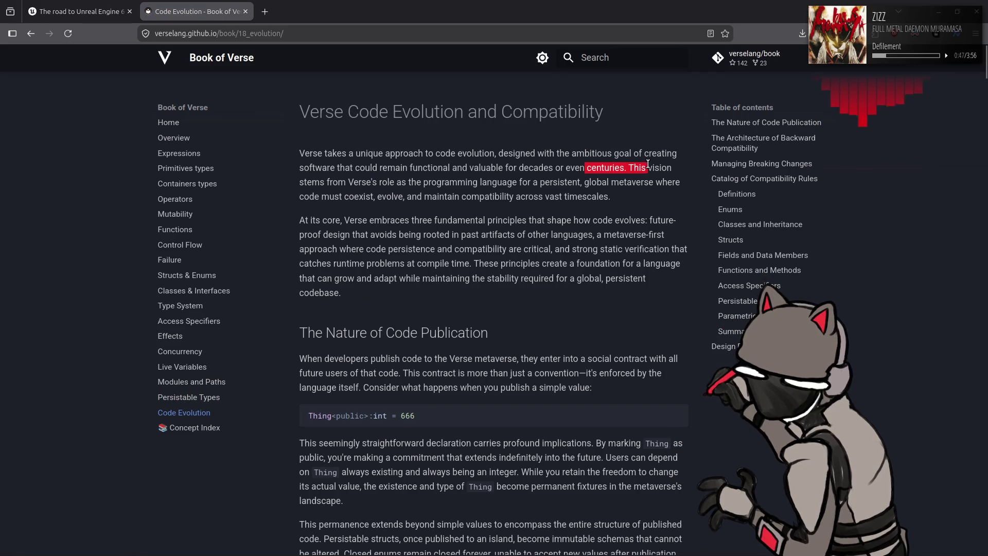
{"action": "left_click", "coordinate": [607, 312]}
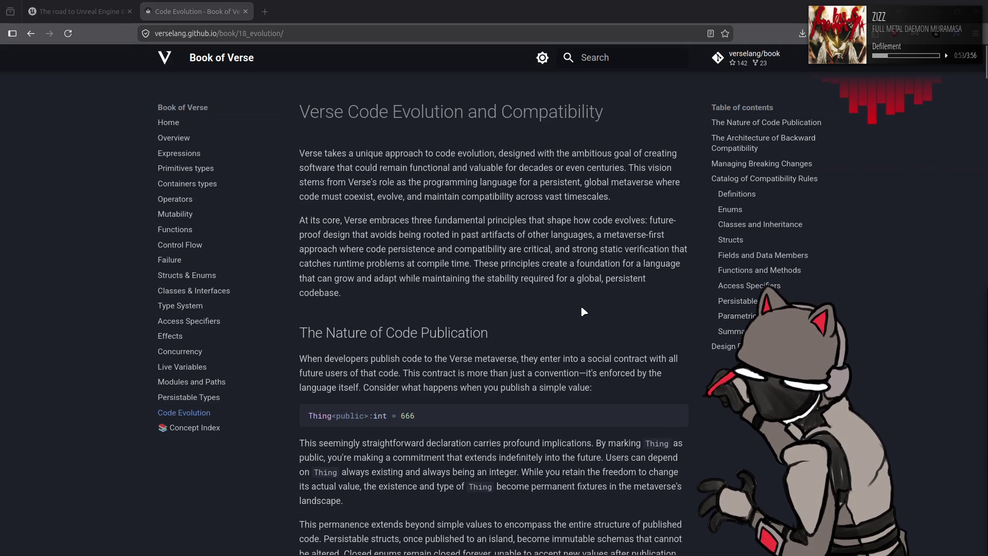
{"action": "left_click", "coordinate": [577, 319]}
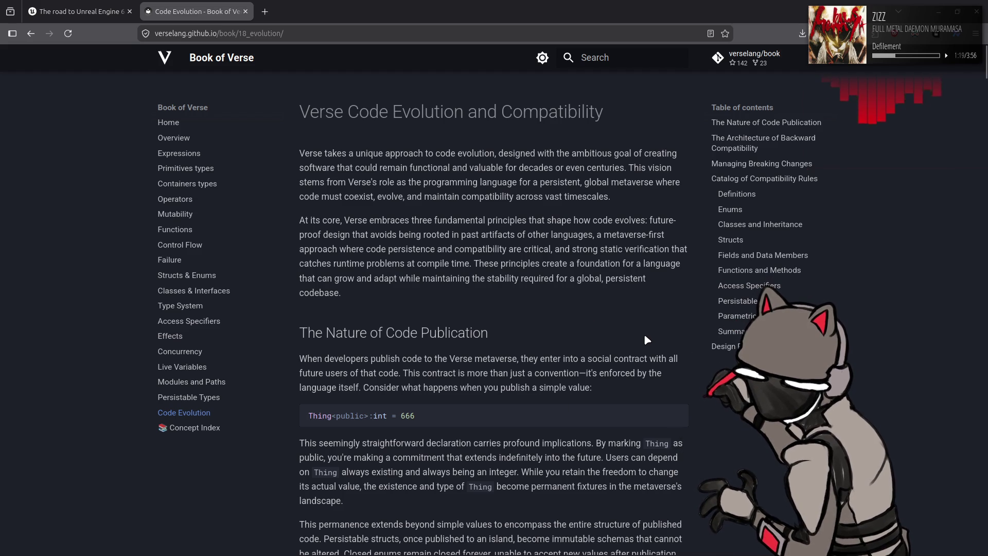
{"action": "scroll", "coordinate": [644, 333], "scroll_direction": "down", "scroll_amount": 5}
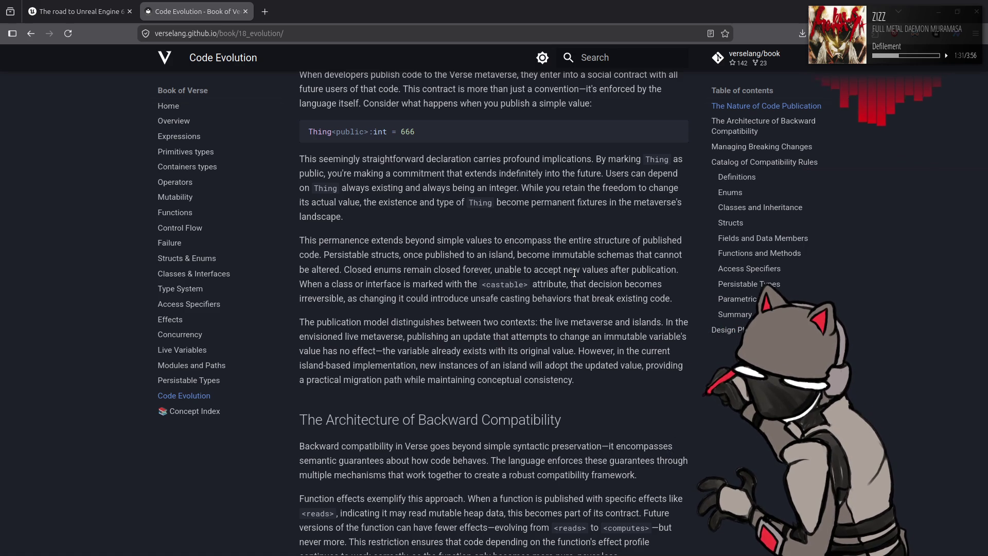
Step: Read down to Managing Breaking Changes and highlight the sentence about truly exceptional circumstances
{"action": "scroll", "coordinate": [589, 322], "scroll_direction": "down", "scroll_amount": 6}
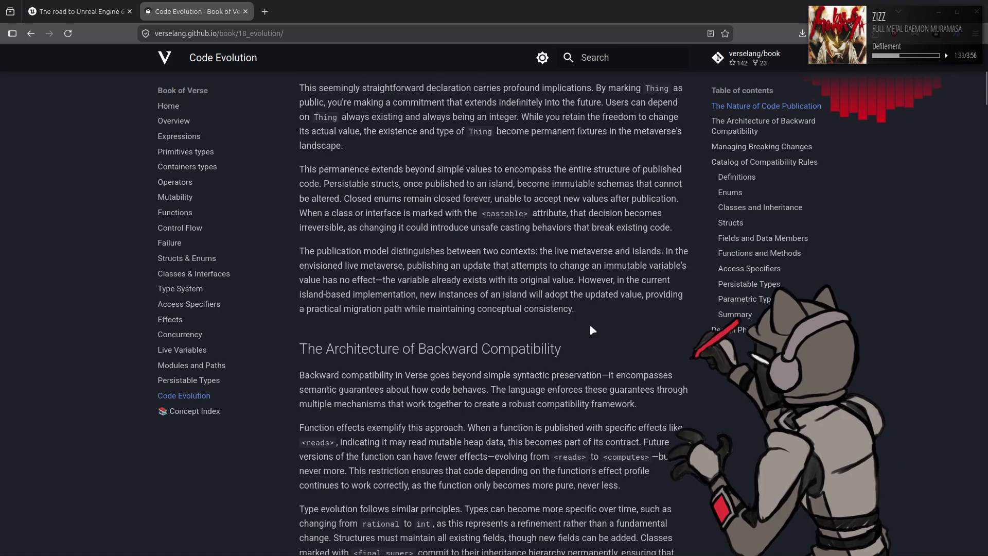
{"action": "scroll", "coordinate": [589, 320], "scroll_direction": "up", "scroll_amount": 1}
{"action": "scroll", "coordinate": [588, 321], "scroll_direction": "down", "scroll_amount": 3}
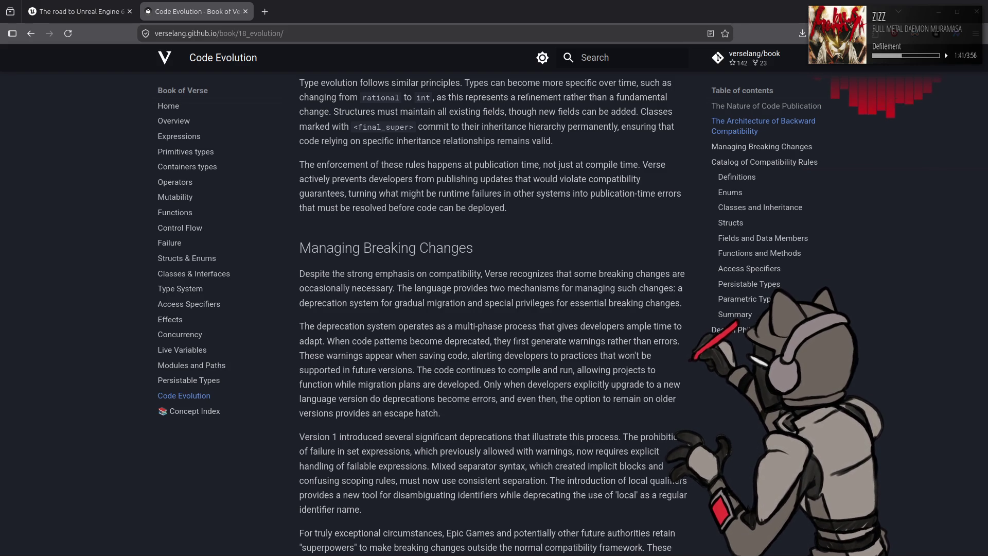
{"action": "scroll", "coordinate": [589, 320], "scroll_direction": "down", "scroll_amount": 1}
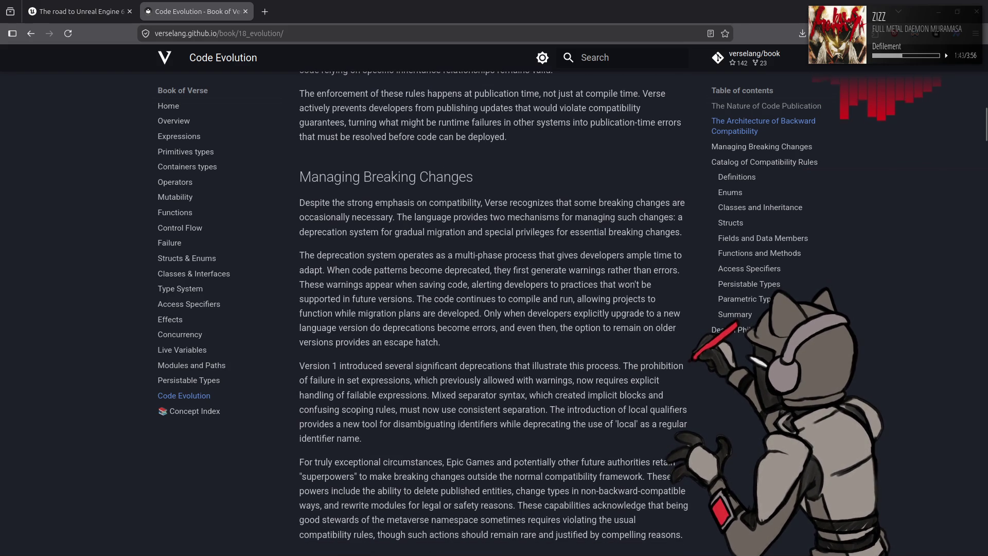
{"action": "scroll", "coordinate": [492, 313], "scroll_direction": "down", "scroll_amount": 1}
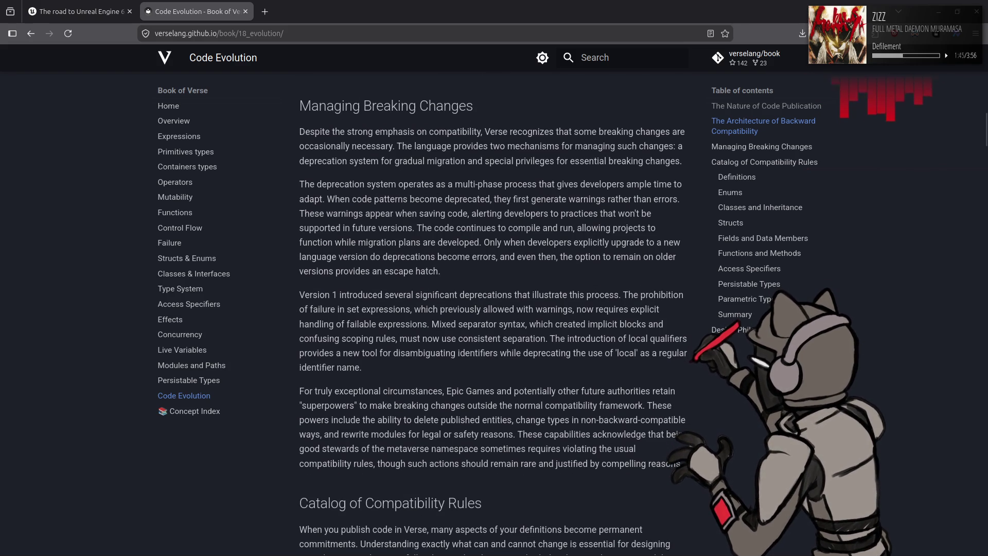
{"action": "scroll", "coordinate": [494, 312], "scroll_direction": "down", "scroll_amount": 2}
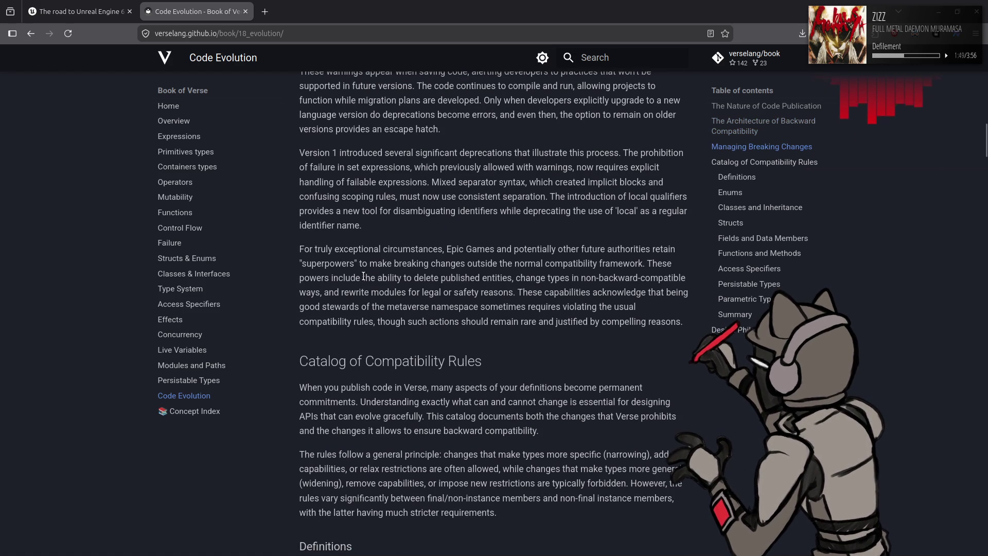
{"action": "mouse_move", "coordinate": [304, 250]}
{"action": "left_mouse_down"}
{"action": "mouse_move", "coordinate": [671, 251]}
{"action": "mouse_move", "coordinate": [651, 249]}
{"action": "left_mouse_up"}
{"action": "left_click", "coordinate": [649, 236]}
Step: Highlight the phrase about future authorities and the superpowers passage for breaking changes
{"action": "left_click_drag", "start_coordinate": [571, 250], "coordinate": [674, 251]}
{"action": "left_click", "coordinate": [337, 306]}
{"action": "mouse_move", "coordinate": [322, 263]}
{"action": "left_mouse_down"}
{"action": "mouse_move", "coordinate": [680, 268]}
{"action": "mouse_move", "coordinate": [418, 279]}
{"action": "mouse_move", "coordinate": [466, 279]}
{"action": "mouse_move", "coordinate": [492, 292]}
{"action": "mouse_move", "coordinate": [669, 277]}
{"action": "mouse_move", "coordinate": [308, 292]}
{"action": "mouse_move", "coordinate": [420, 308]}
{"action": "mouse_move", "coordinate": [490, 294]}
{"action": "mouse_move", "coordinate": [689, 295]}
{"action": "mouse_move", "coordinate": [358, 308]}
{"action": "mouse_move", "coordinate": [416, 317]}
{"action": "mouse_move", "coordinate": [636, 310]}
{"action": "mouse_move", "coordinate": [684, 324]}
{"action": "mouse_move", "coordinate": [363, 324]}
{"action": "mouse_move", "coordinate": [687, 329]}
{"action": "left_mouse_up"}
{"action": "left_click", "coordinate": [648, 359]}
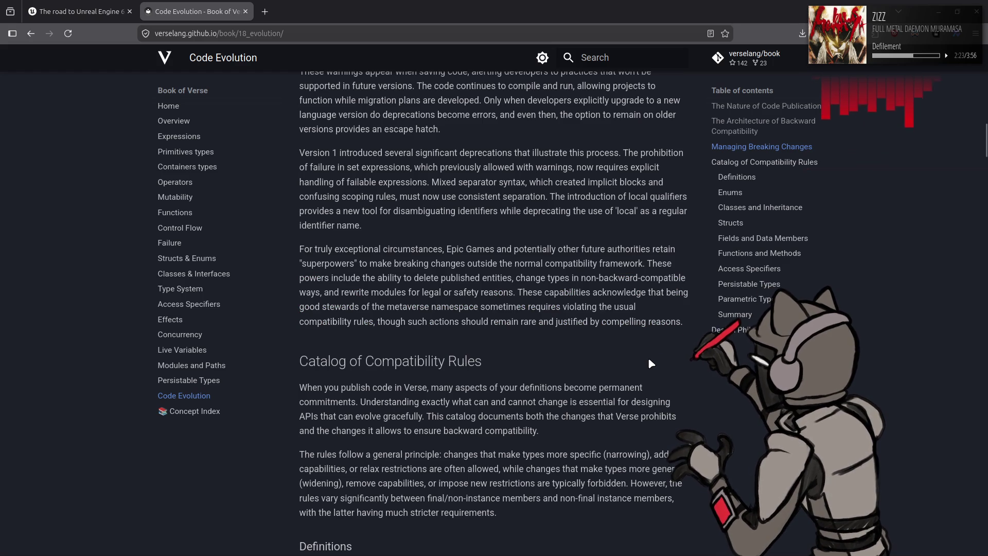
Step: Bring up the Catalog of Compatibility Rules, highlighting its opening paragraph twice, then continue to Definitions
{"action": "scroll", "coordinate": [649, 360], "scroll_direction": "down", "scroll_amount": 3}
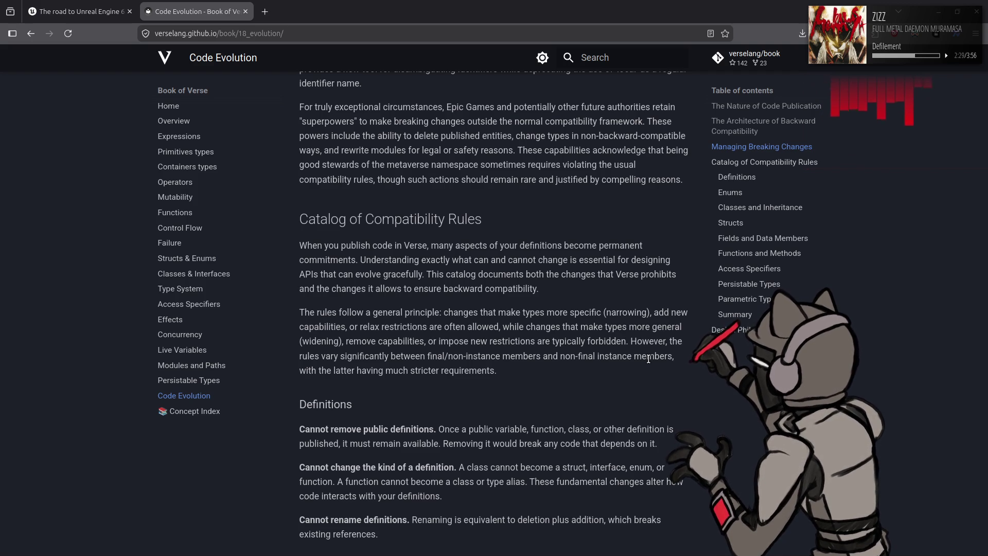
{"action": "mouse_move", "coordinate": [299, 245]}
{"action": "left_mouse_down"}
{"action": "mouse_move", "coordinate": [457, 289]}
{"action": "mouse_move", "coordinate": [555, 290]}
{"action": "left_mouse_up"}
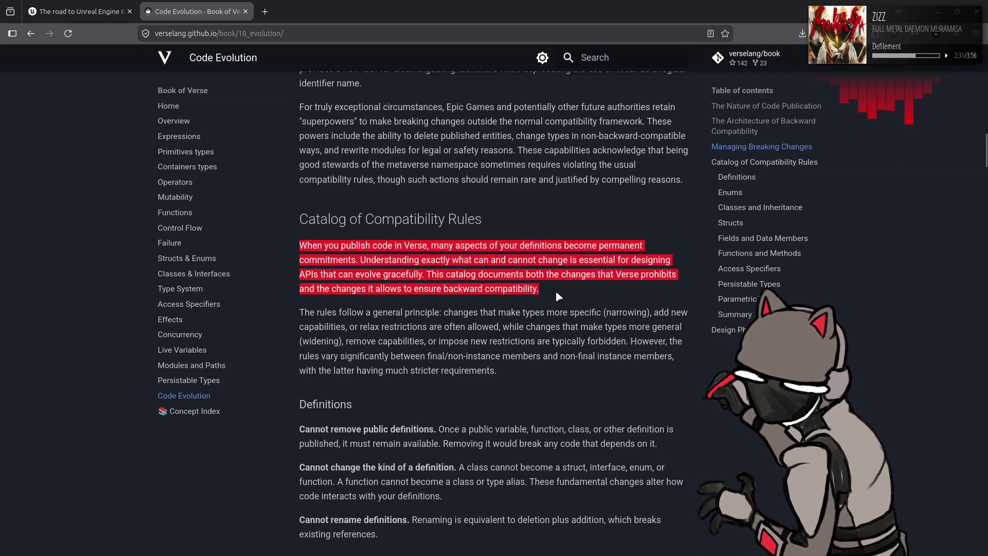
{"action": "left_click", "coordinate": [555, 291]}
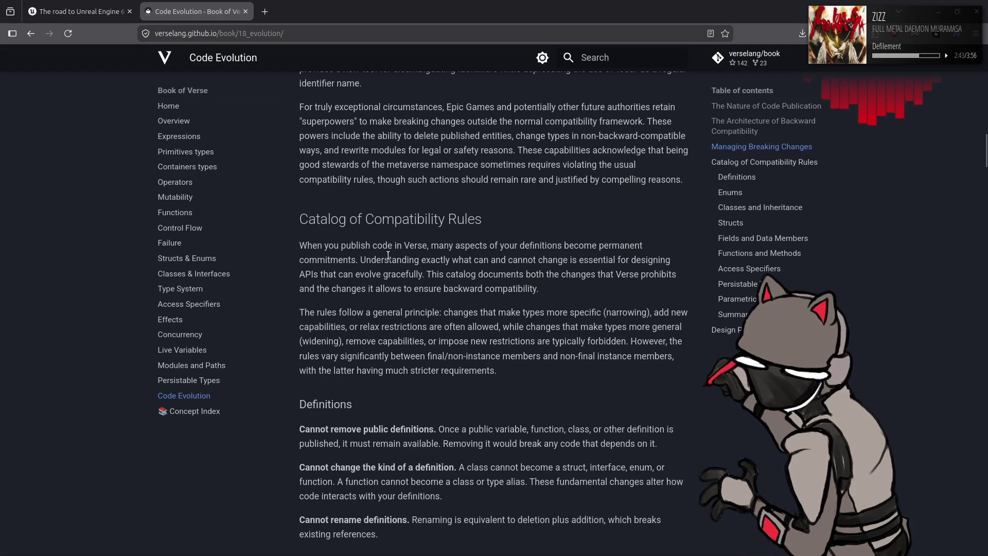
{"action": "left_click_drag", "start_coordinate": [312, 256], "coordinate": [562, 295]}
{"action": "left_click", "coordinate": [580, 291]}
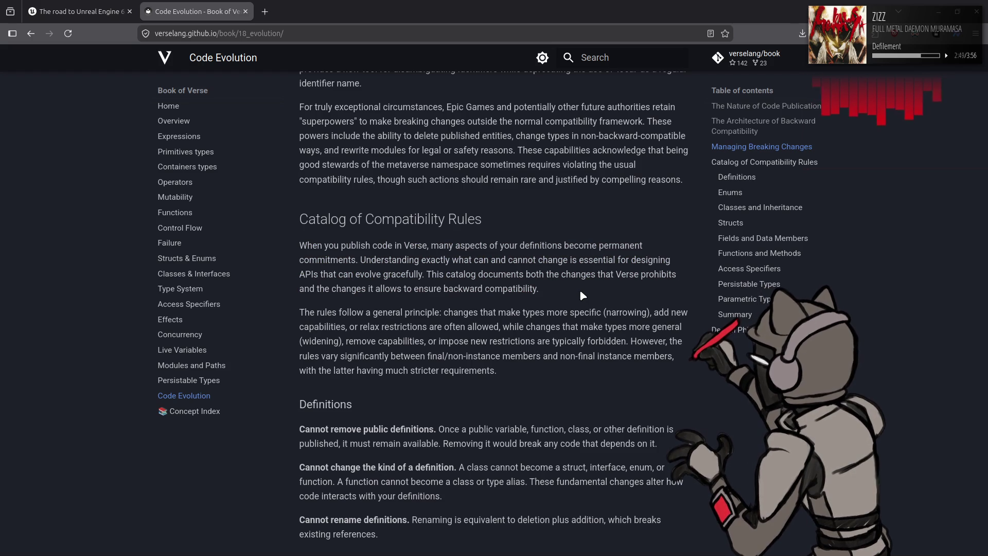
{"action": "scroll", "coordinate": [582, 293], "scroll_direction": "down", "scroll_amount": 3}
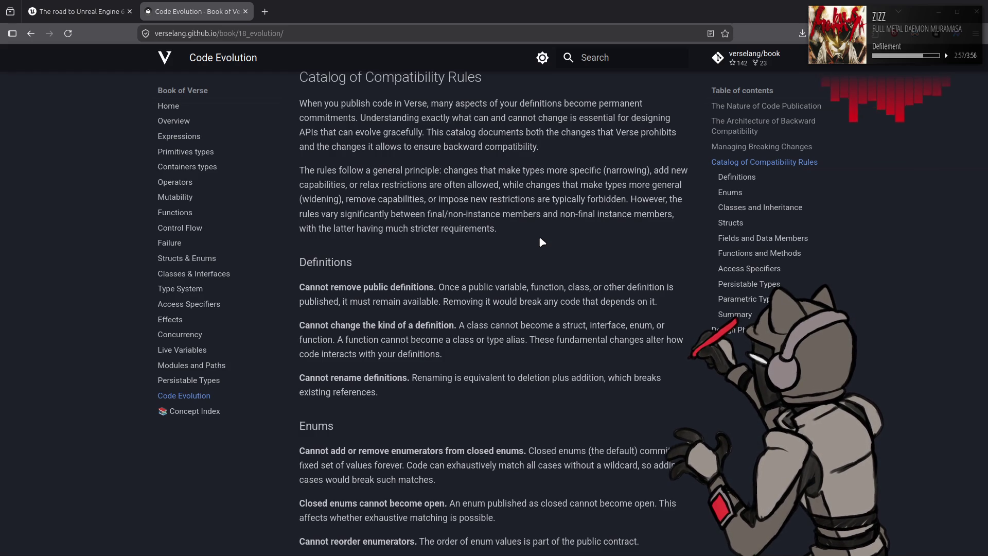
Step: Read through Definitions and Enums to Class Finality, highlighting the <final> specifier
{"action": "scroll", "coordinate": [541, 242], "scroll_direction": "down", "scroll_amount": 2}
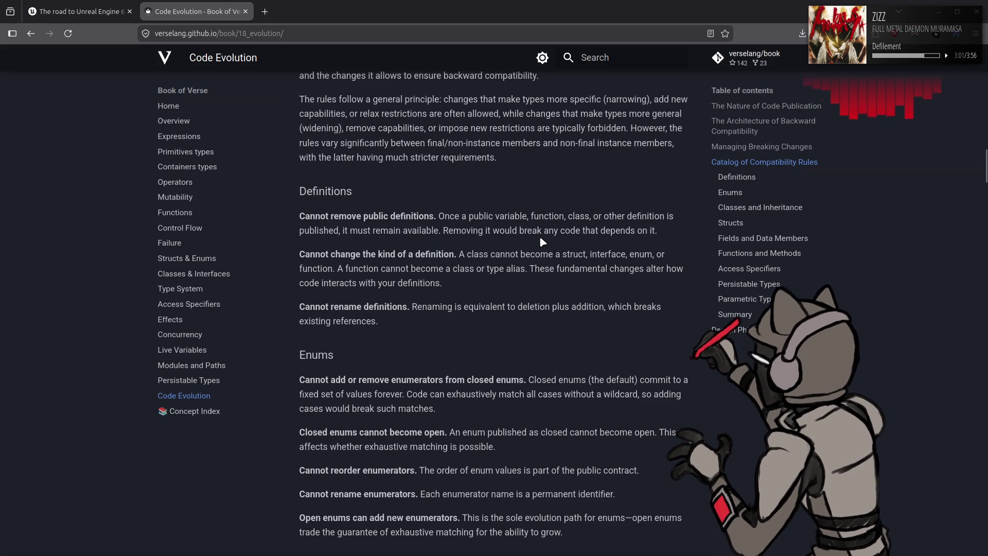
{"action": "scroll", "coordinate": [542, 239], "scroll_direction": "down", "scroll_amount": 4}
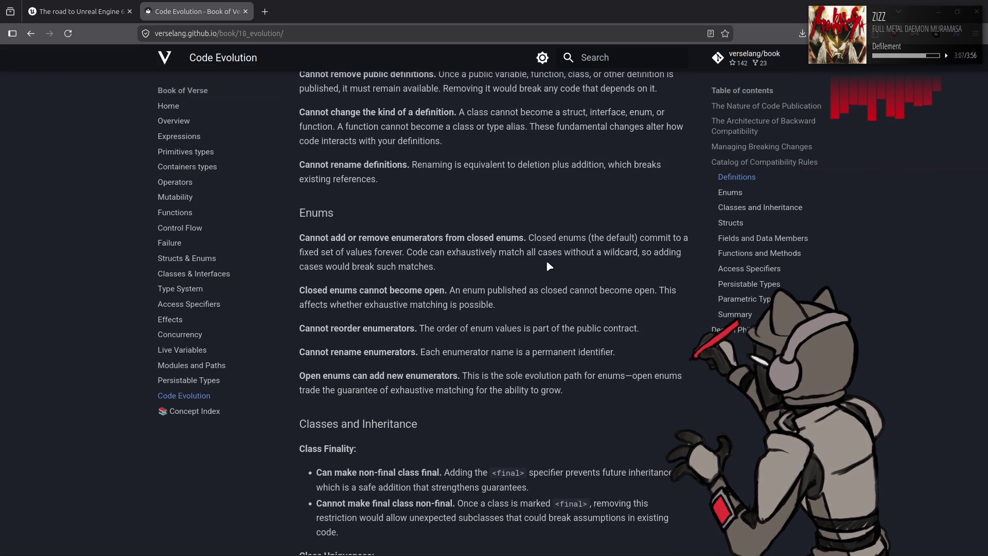
{"action": "scroll", "coordinate": [549, 266], "scroll_direction": "down", "scroll_amount": 2}
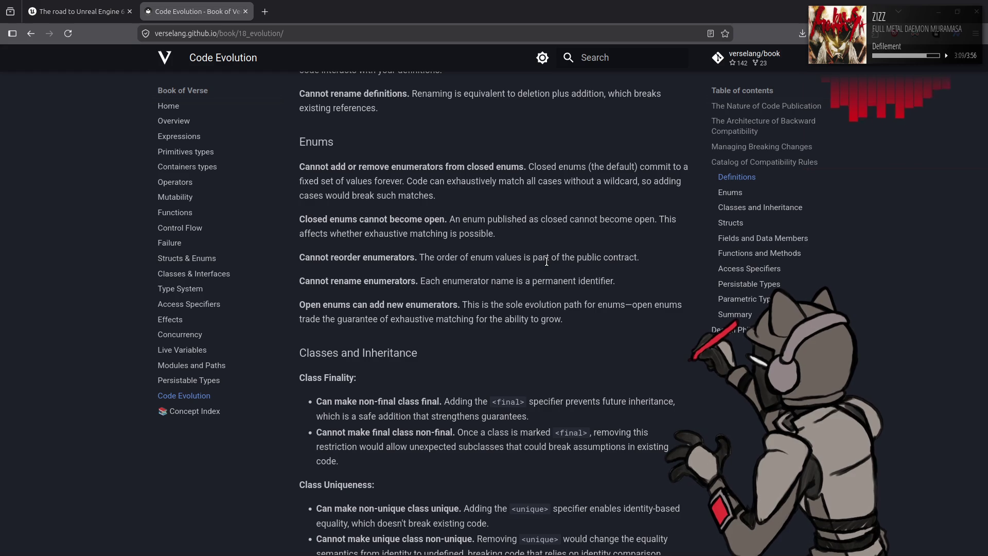
{"action": "scroll", "coordinate": [546, 261], "scroll_direction": "down", "scroll_amount": 2}
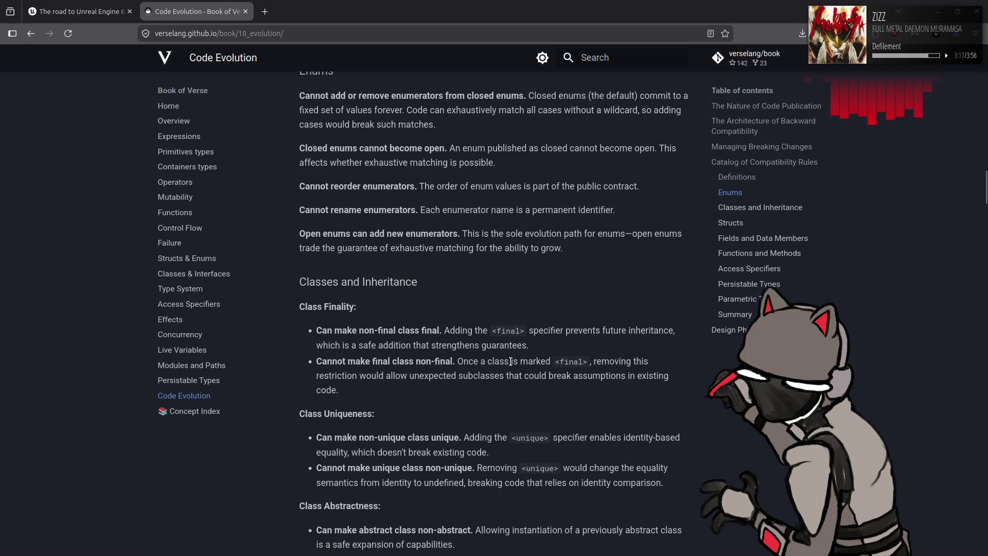
{"action": "left_click_drag", "start_coordinate": [488, 330], "coordinate": [527, 330]}
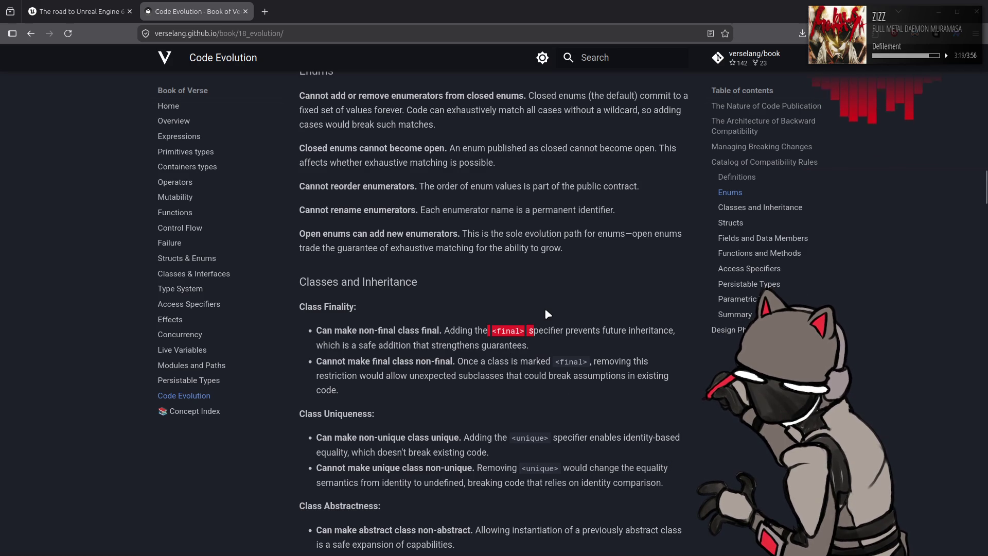
{"action": "left_click_drag", "start_coordinate": [491, 330], "coordinate": [543, 330]}
{"action": "left_click", "coordinate": [564, 292]}
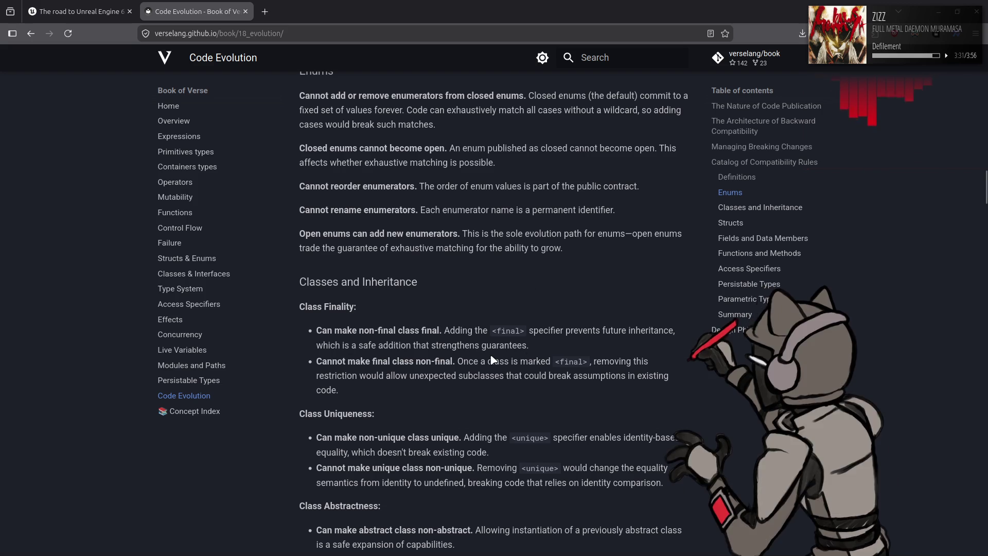
Step: Continue to the Special Attributes rules, highlighting final_super, and reach the Structs and Fields rules
{"action": "scroll", "coordinate": [493, 359], "scroll_direction": "down", "scroll_amount": 3}
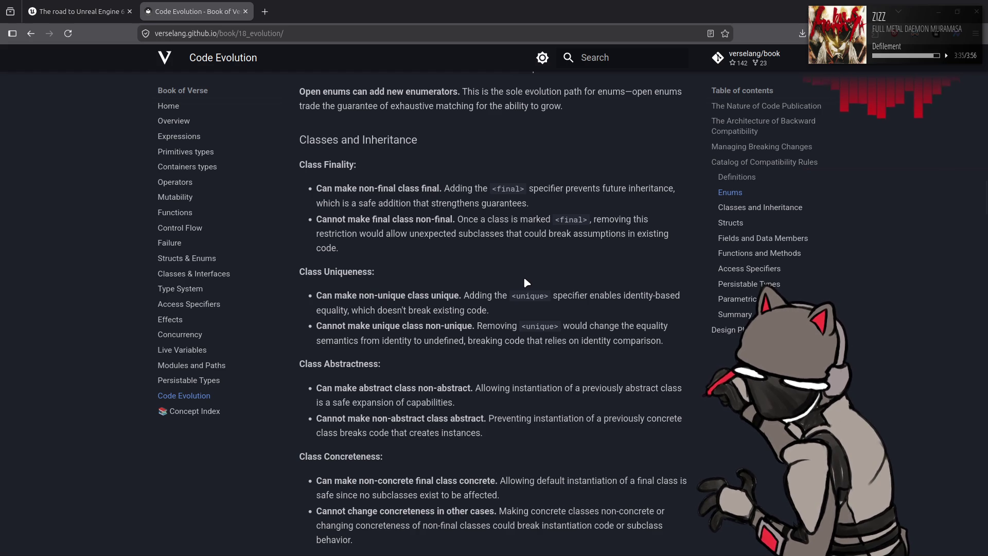
{"action": "scroll", "coordinate": [525, 282], "scroll_direction": "down", "scroll_amount": 6}
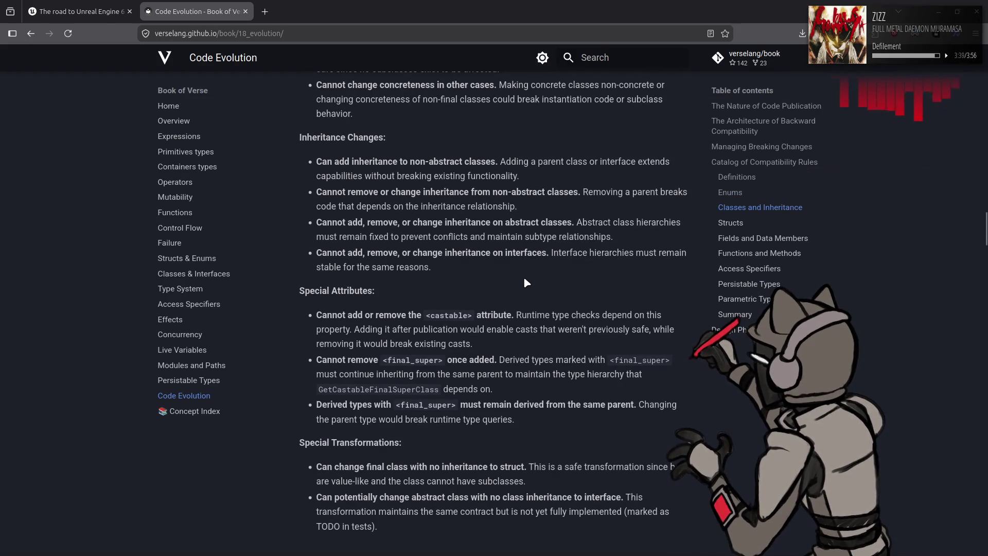
{"action": "scroll", "coordinate": [524, 280], "scroll_direction": "down", "scroll_amount": 3}
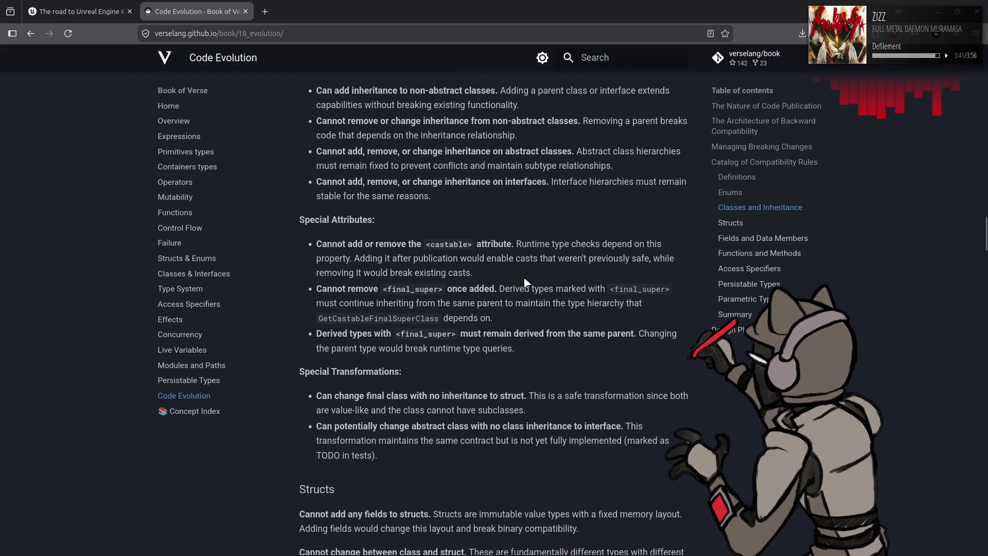
{"action": "left_click_drag", "start_coordinate": [393, 289], "coordinate": [439, 289]}
{"action": "left_click", "coordinate": [539, 265]}
{"action": "scroll", "coordinate": [591, 359], "scroll_direction": "down", "scroll_amount": 1}
Step: Scroll past Parameter, Persistable and Parametric Types and the Summary to Design Philosophy for Longevity and the footer
{"action": "scroll", "coordinate": [591, 359], "scroll_direction": "down", "scroll_amount": 3}
{"action": "scroll", "coordinate": [591, 359], "scroll_direction": "down", "scroll_amount": 4}
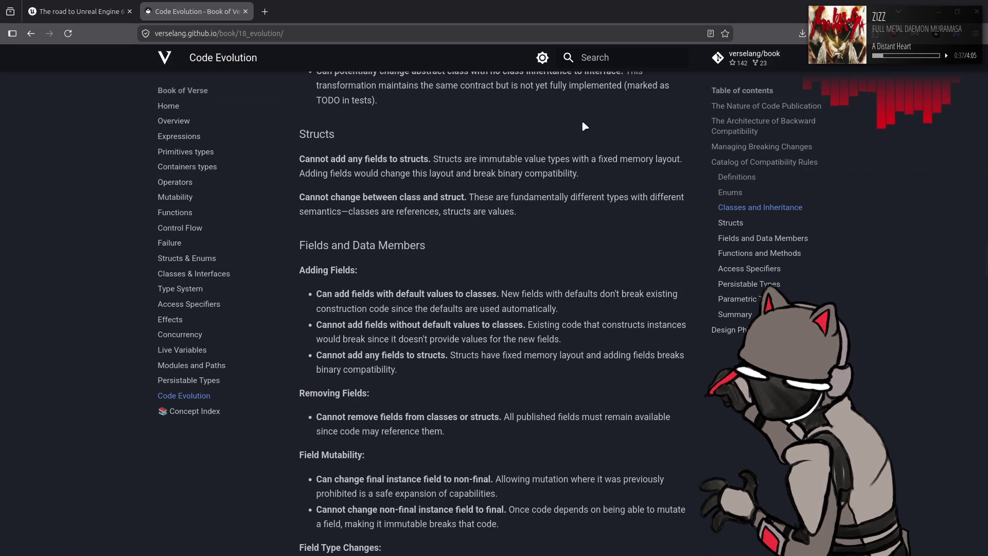
{"action": "scroll", "coordinate": [480, 378], "scroll_direction": "down", "scroll_amount": 4}
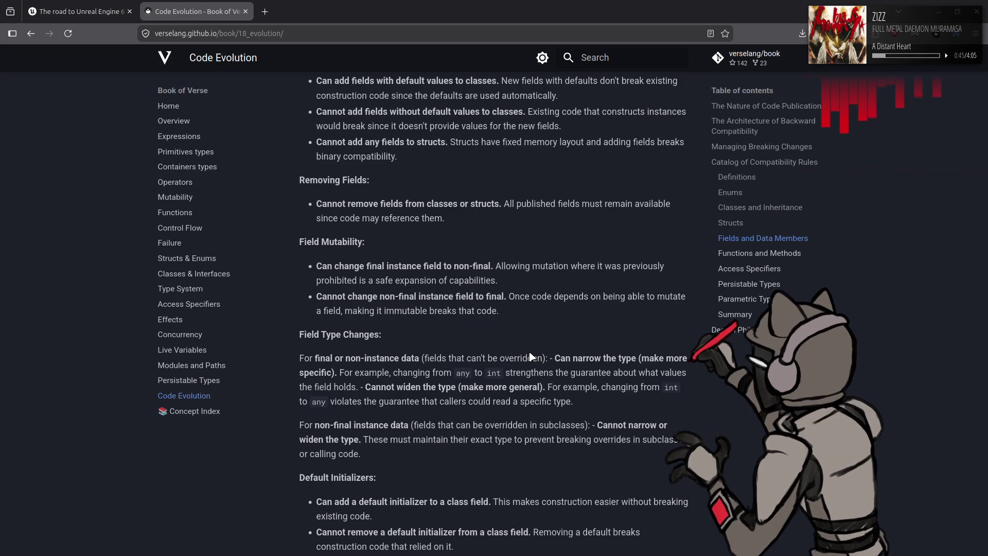
{"action": "scroll", "coordinate": [555, 316], "scroll_direction": "down", "scroll_amount": 4}
{"action": "scroll", "coordinate": [575, 315], "scroll_direction": "down", "scroll_amount": 4}
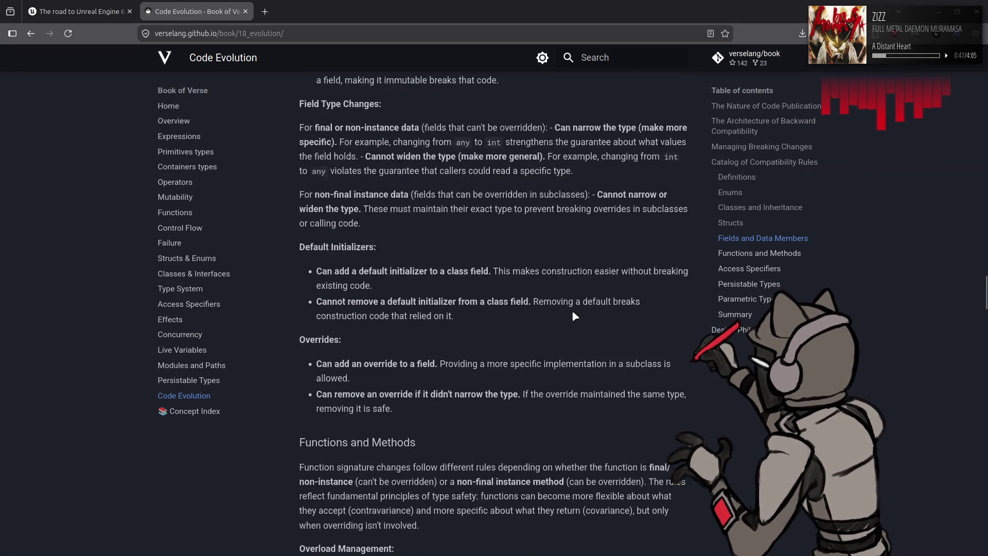
{"action": "scroll", "coordinate": [572, 311], "scroll_direction": "down", "scroll_amount": 4}
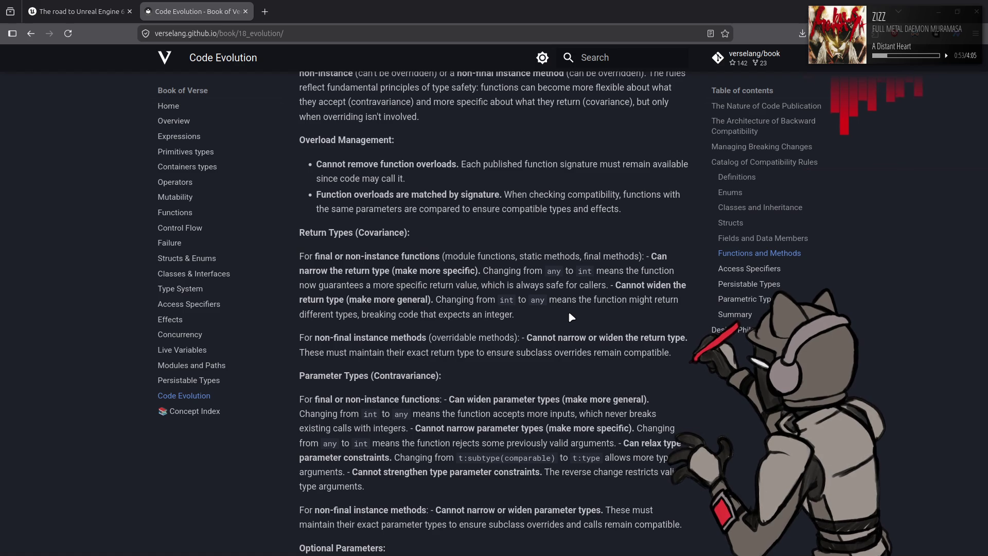
{"action": "scroll", "coordinate": [570, 314], "scroll_direction": "down", "scroll_amount": 2}
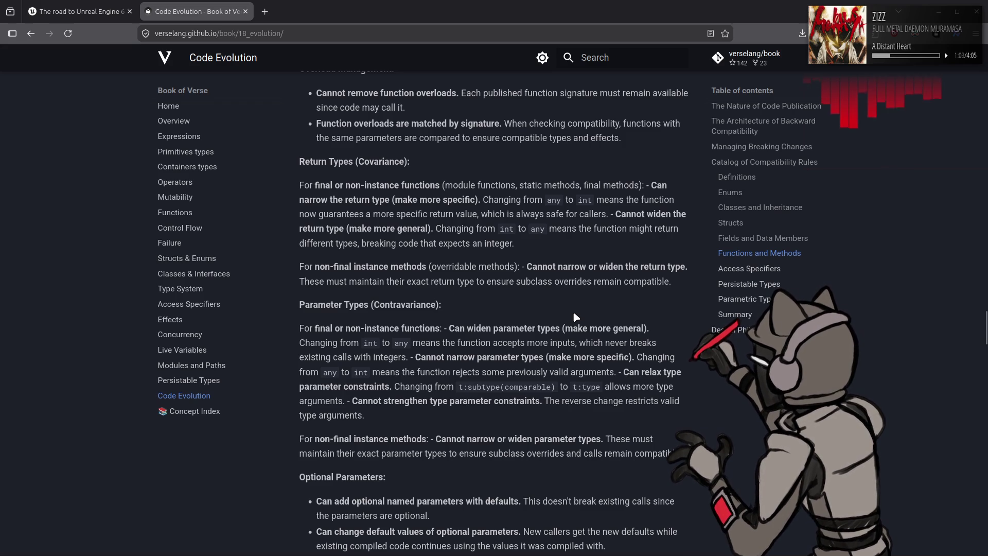
{"action": "scroll", "coordinate": [575, 316], "scroll_direction": "down", "scroll_amount": 4}
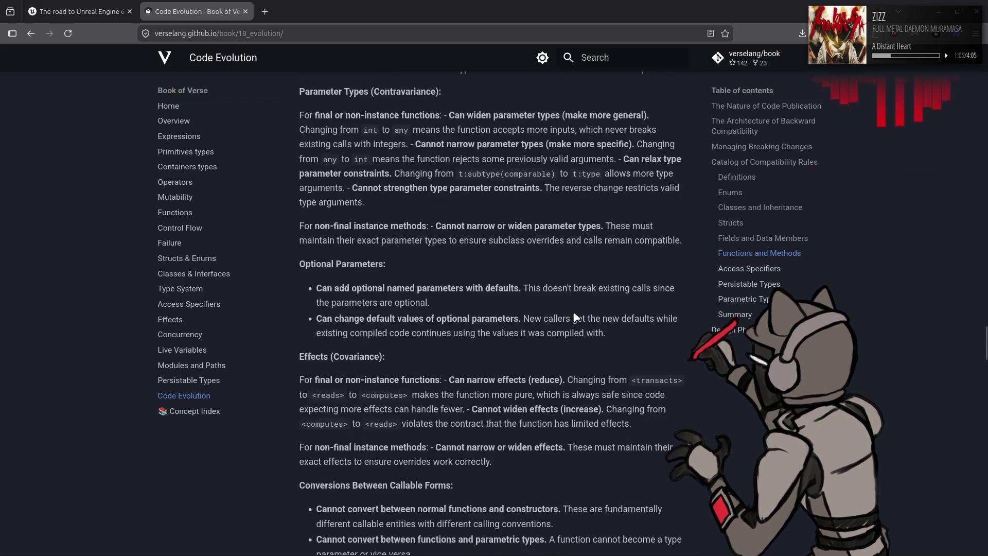
{"action": "scroll", "coordinate": [575, 316], "scroll_direction": "down", "scroll_amount": 3}
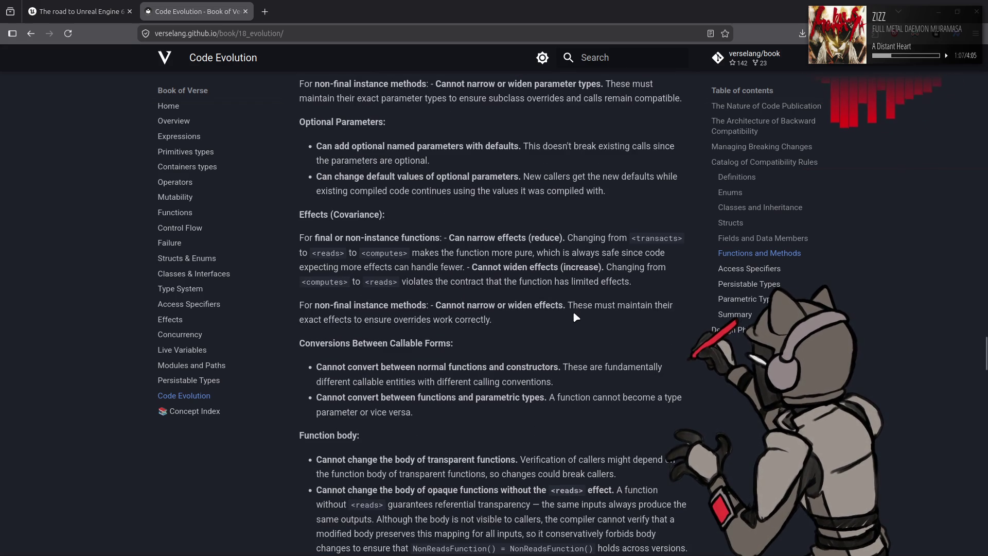
{"action": "scroll", "coordinate": [575, 316], "scroll_direction": "down", "scroll_amount": 5}
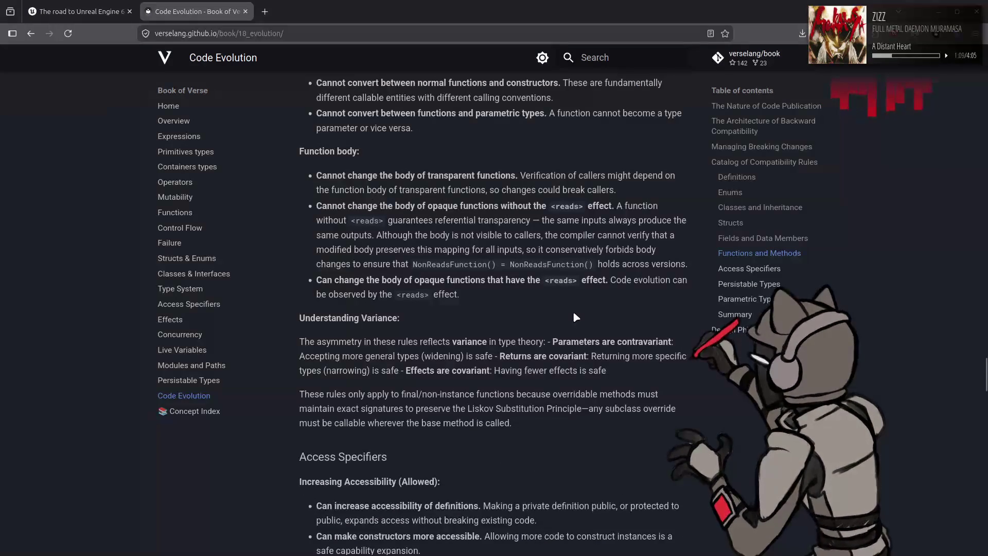
{"action": "scroll", "coordinate": [575, 316], "scroll_direction": "down", "scroll_amount": 3}
{"action": "scroll", "coordinate": [575, 316], "scroll_direction": "down", "scroll_amount": 4}
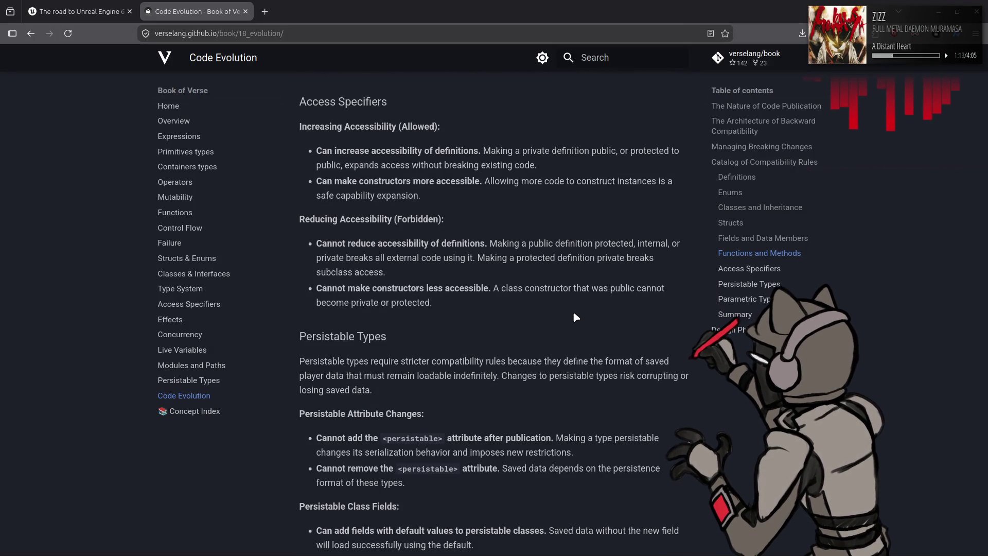
{"action": "scroll", "coordinate": [575, 317], "scroll_direction": "down", "scroll_amount": 3}
{"action": "scroll", "coordinate": [575, 315], "scroll_direction": "down", "scroll_amount": 12}
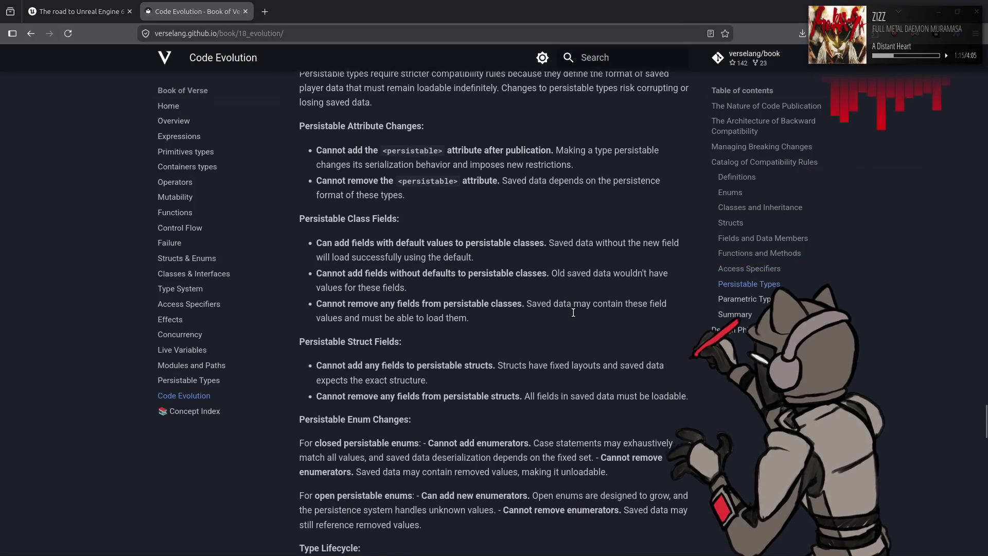
{"action": "scroll", "coordinate": [575, 316], "scroll_direction": "down", "scroll_amount": 5}
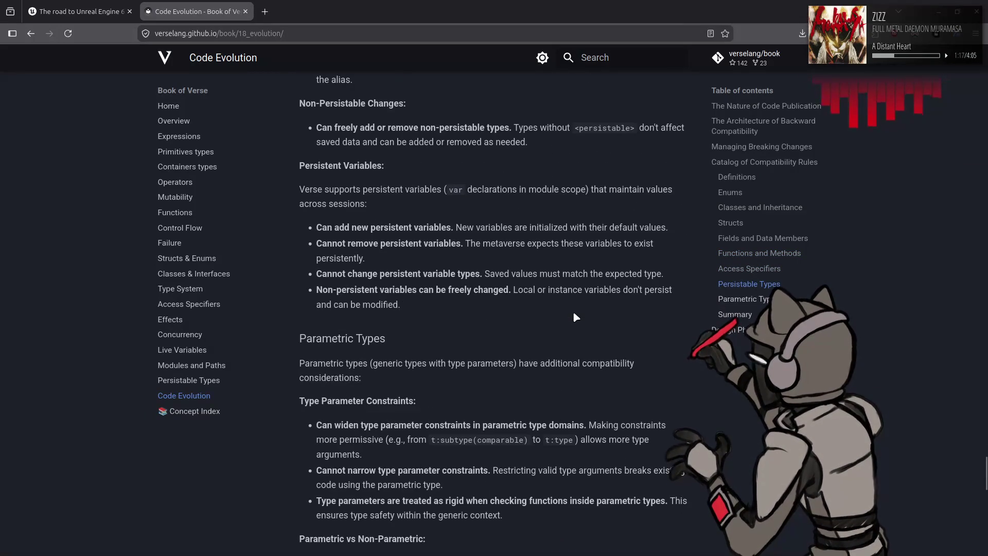
{"action": "scroll", "coordinate": [575, 316], "scroll_direction": "down", "scroll_amount": 3}
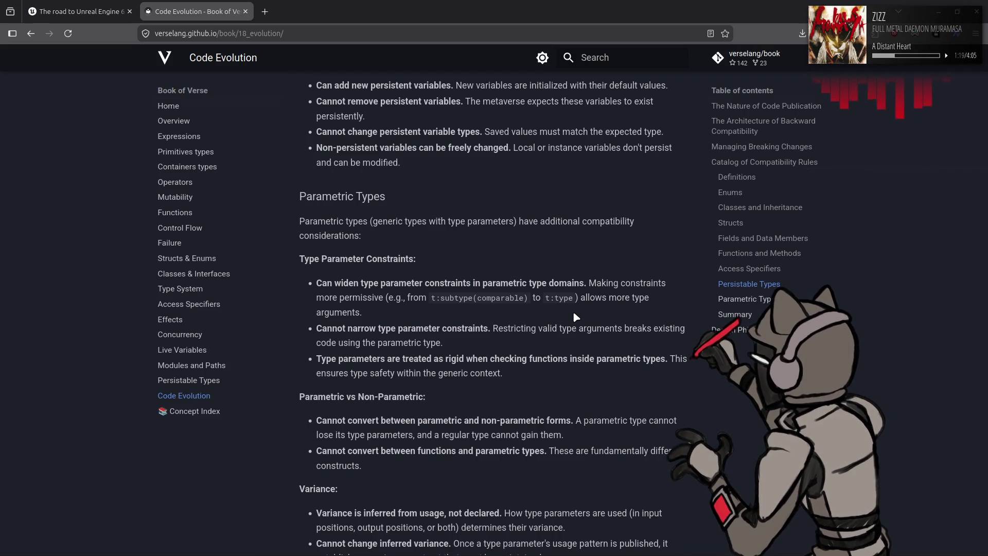
{"action": "scroll", "coordinate": [574, 314], "scroll_direction": "down", "scroll_amount": 15}
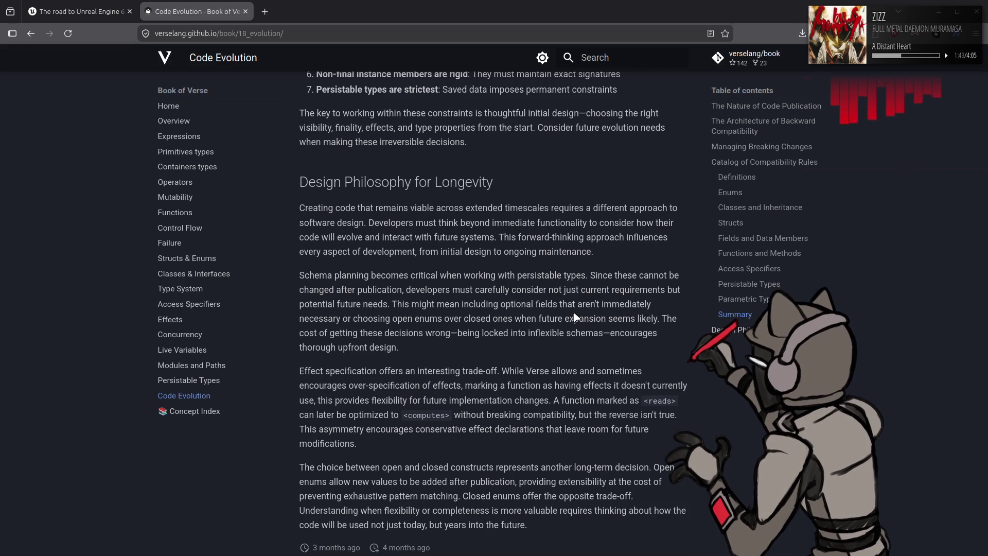
{"action": "scroll", "coordinate": [575, 316], "scroll_direction": "down", "scroll_amount": 1}
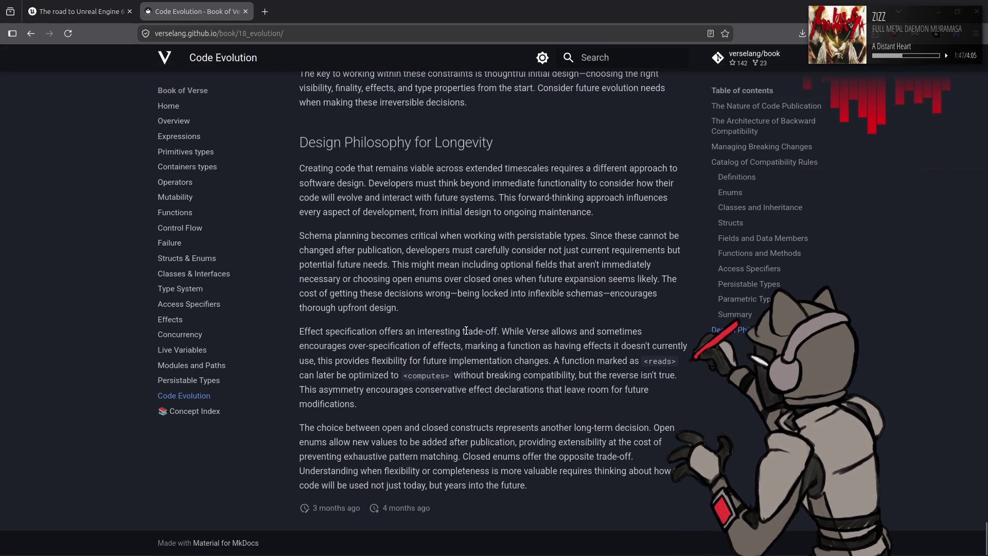
Step: Open the Concept Index page from the sidebar and scroll into its Type System entries
{"action": "left_click", "coordinate": [207, 412]}
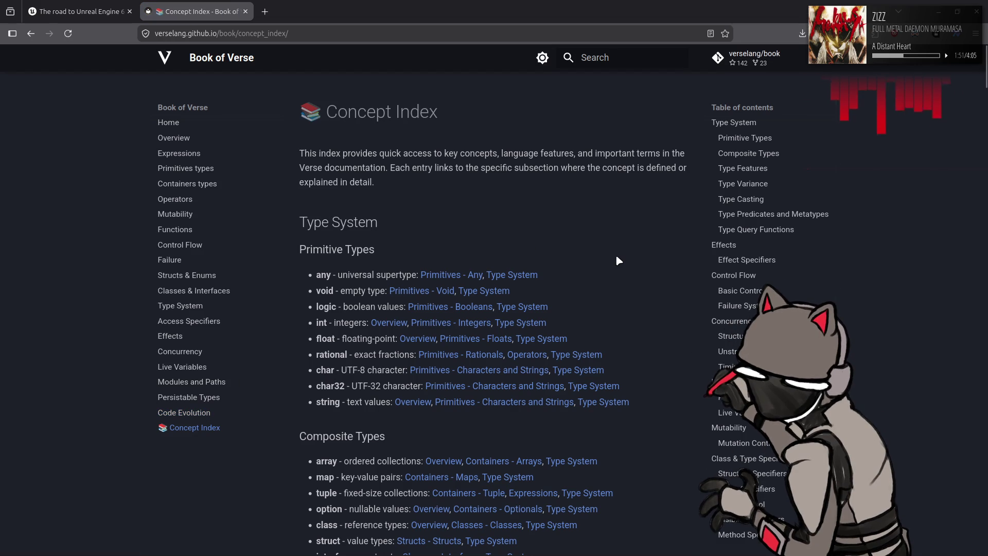
{"action": "scroll", "coordinate": [638, 251], "scroll_direction": "down", "scroll_amount": 3}
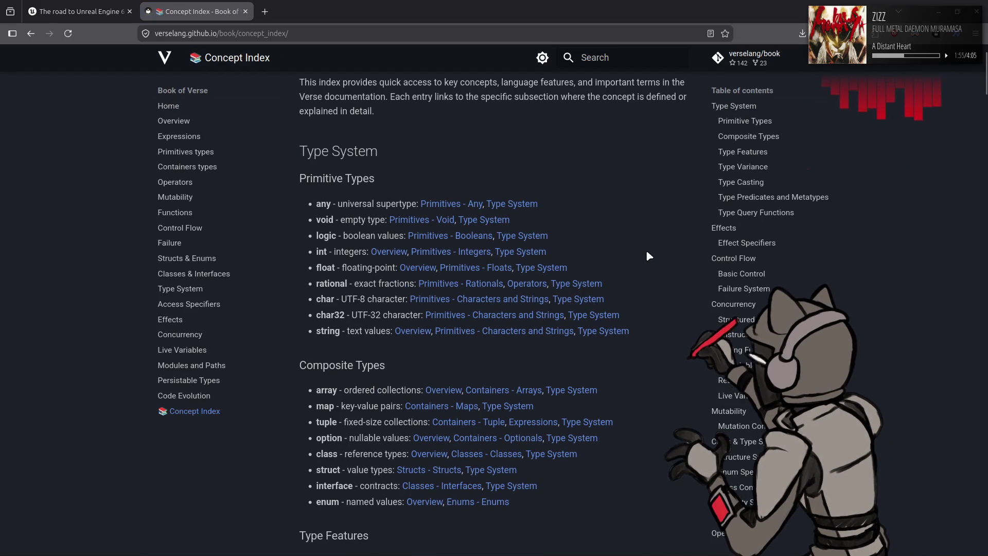
{"action": "scroll", "coordinate": [647, 252], "scroll_direction": "down", "scroll_amount": 2}
{"action": "scroll", "coordinate": [647, 253], "scroll_direction": "down", "scroll_amount": 4}
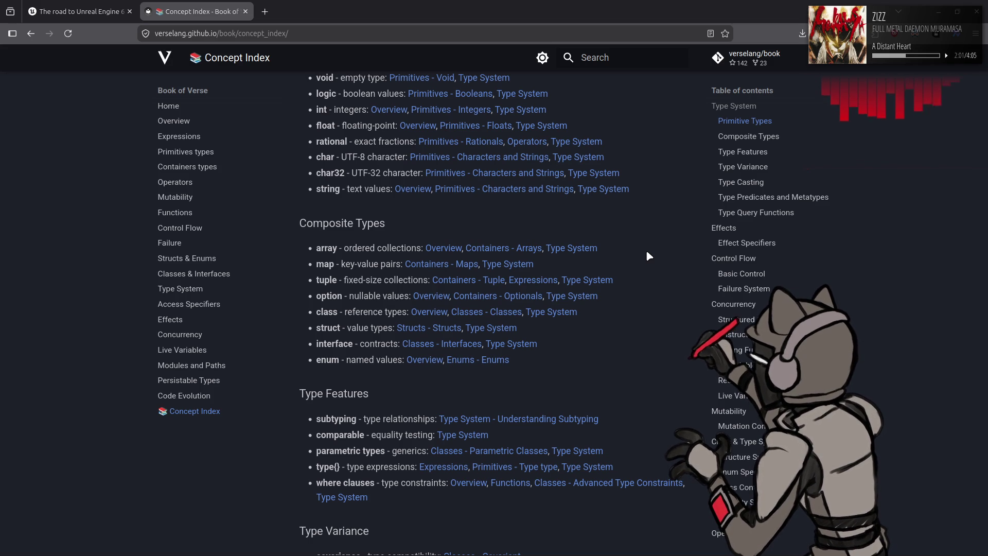
Step: Highlight part of the map entry, then read on through Type Variance to Type Casting
{"action": "left_click_drag", "start_coordinate": [315, 264], "coordinate": [344, 278]}
{"action": "left_click", "coordinate": [672, 378]}
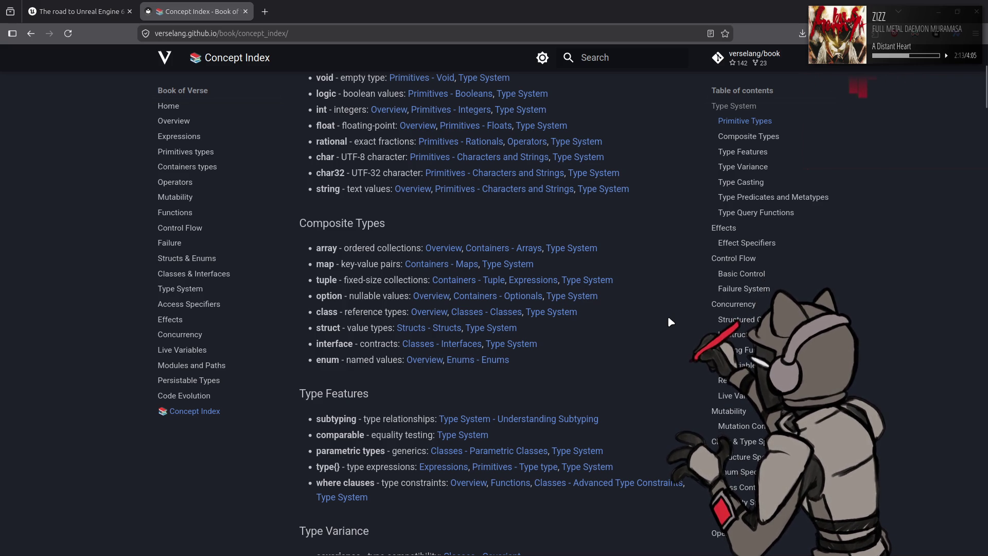
{"action": "scroll", "coordinate": [666, 301], "scroll_direction": "down", "scroll_amount": 2}
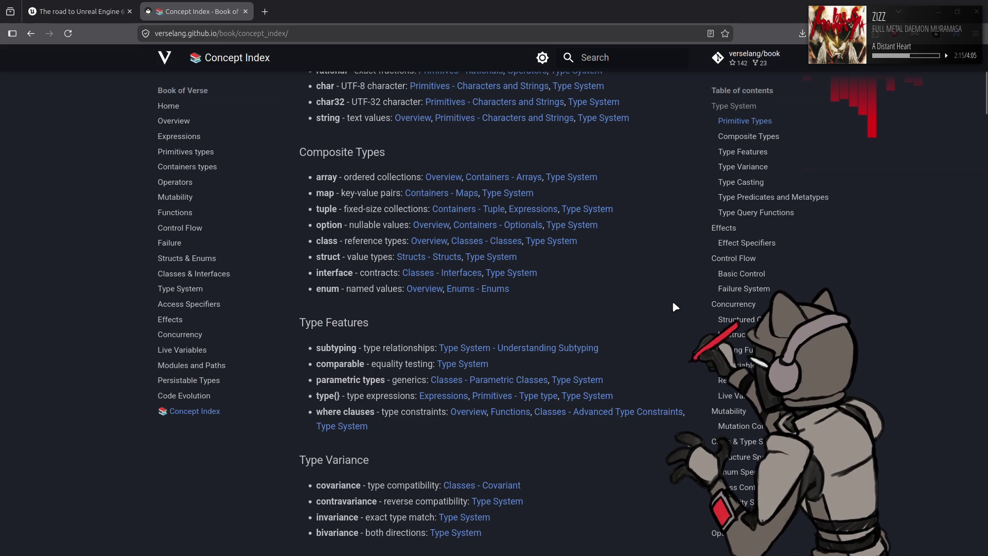
{"action": "scroll", "coordinate": [669, 279], "scroll_direction": "down", "scroll_amount": 2}
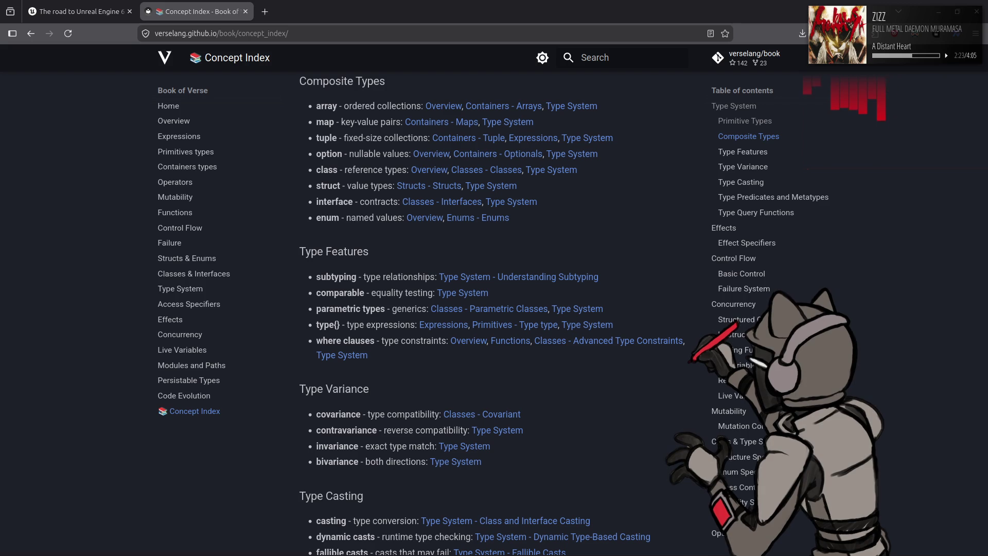
{"action": "left_click", "coordinate": [628, 390]}
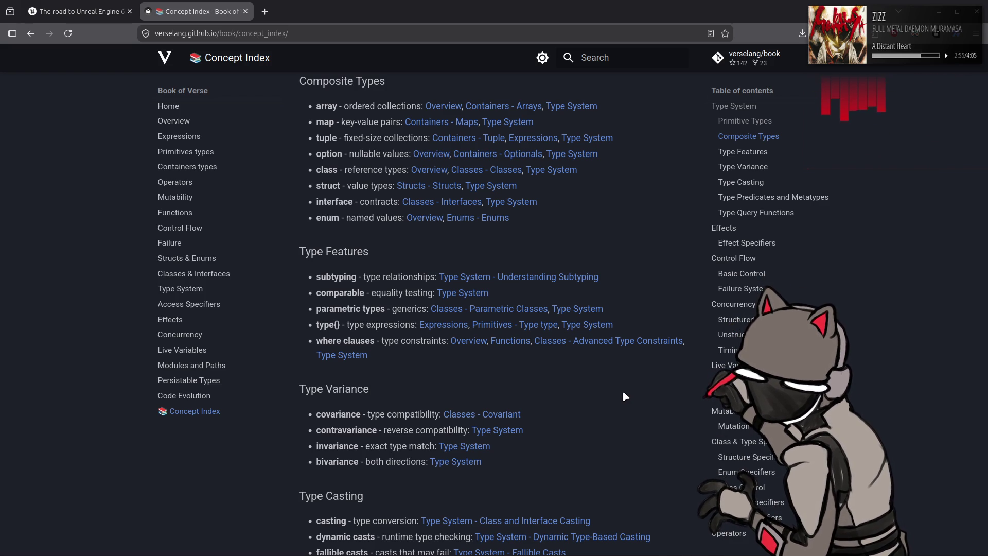
Step: Highlight the dynamic and fallible casts entries, then read on through Effect Specifiers to Control Flow
{"action": "scroll", "coordinate": [623, 393], "scroll_direction": "down", "scroll_amount": 3}
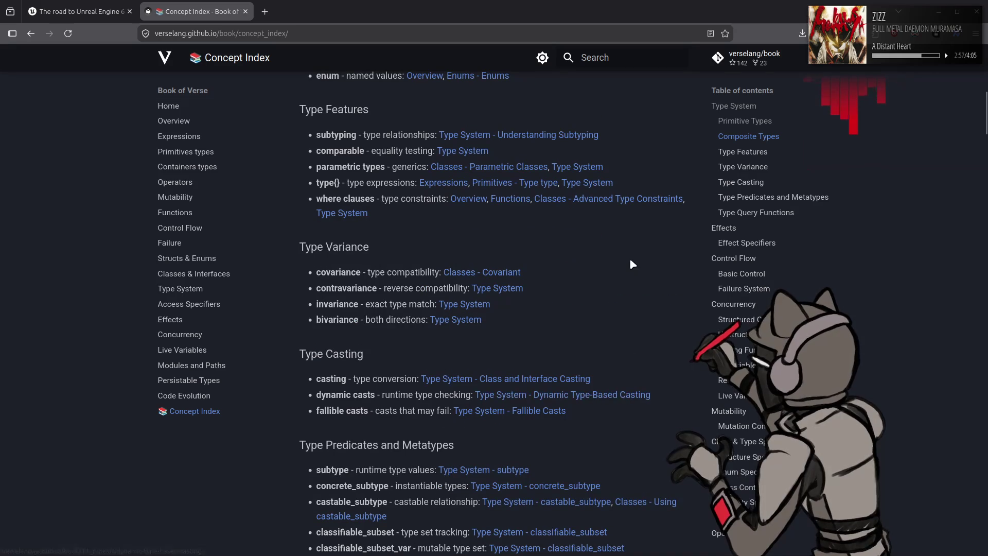
{"action": "scroll", "coordinate": [632, 264], "scroll_direction": "down", "scroll_amount": 3}
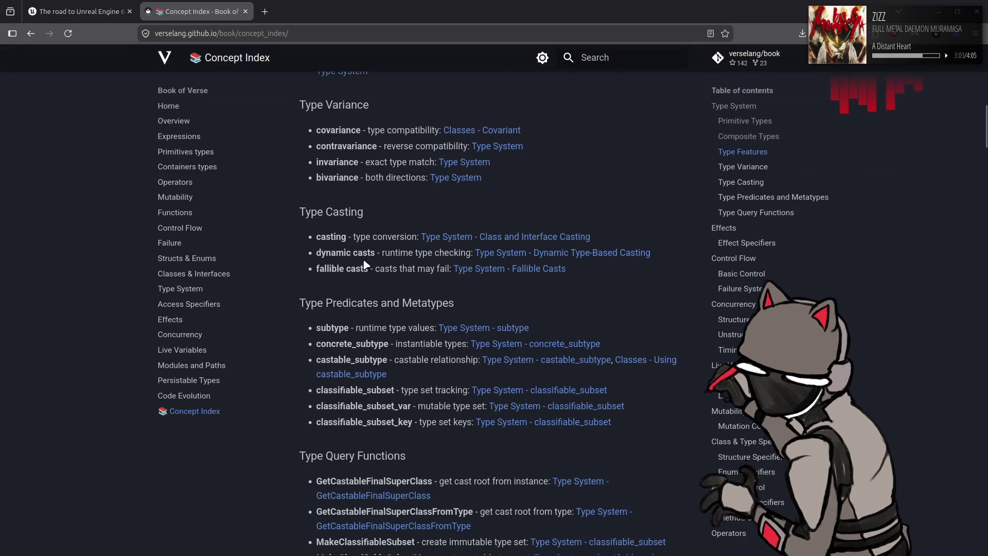
{"action": "mouse_move", "coordinate": [477, 289]}
{"action": "left_mouse_down"}
{"action": "mouse_move", "coordinate": [423, 241]}
{"action": "mouse_move", "coordinate": [291, 243]}
{"action": "left_mouse_up"}
{"action": "left_click", "coordinate": [649, 308]}
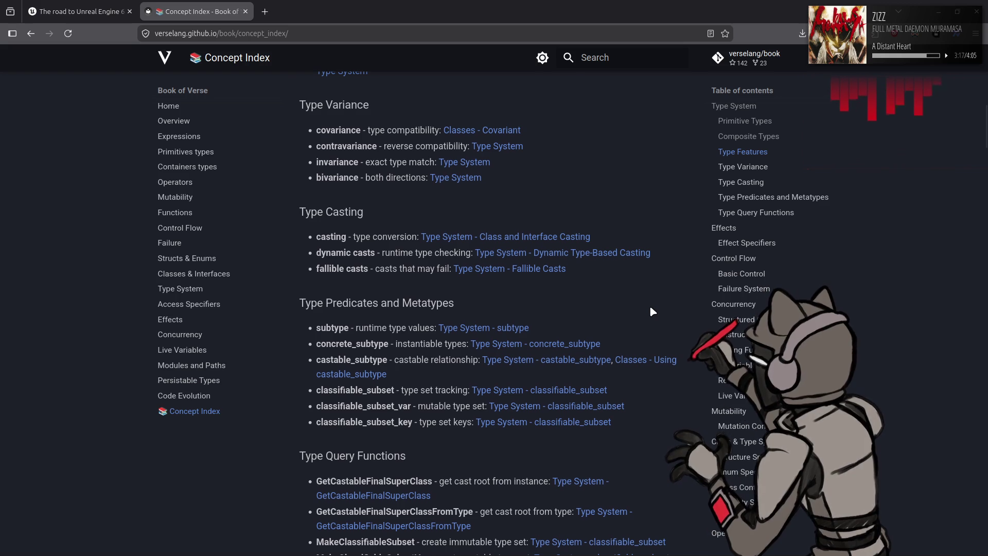
{"action": "scroll", "coordinate": [650, 307], "scroll_direction": "down", "scroll_amount": 4}
{"action": "scroll", "coordinate": [673, 301], "scroll_direction": "down", "scroll_amount": 4}
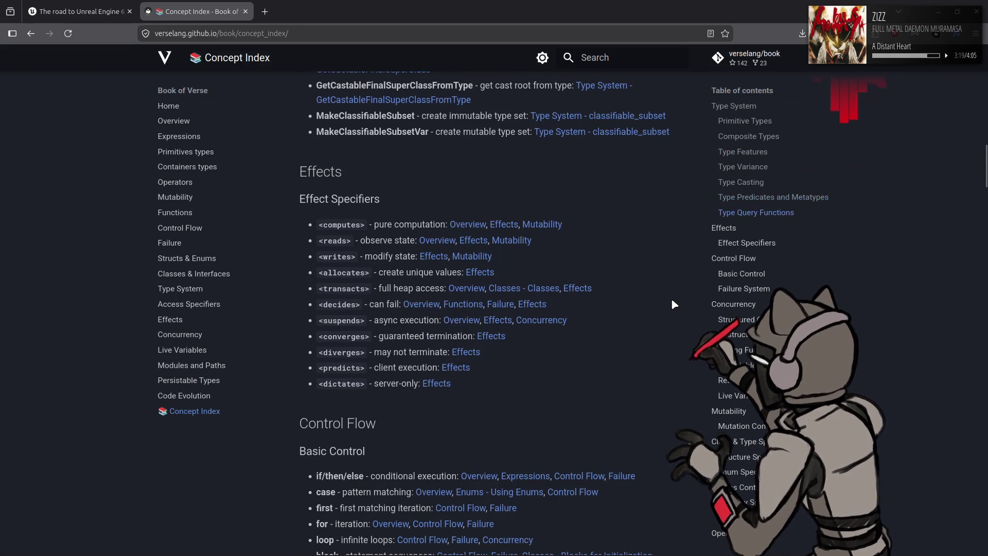
{"action": "scroll", "coordinate": [672, 303], "scroll_direction": "down", "scroll_amount": 3}
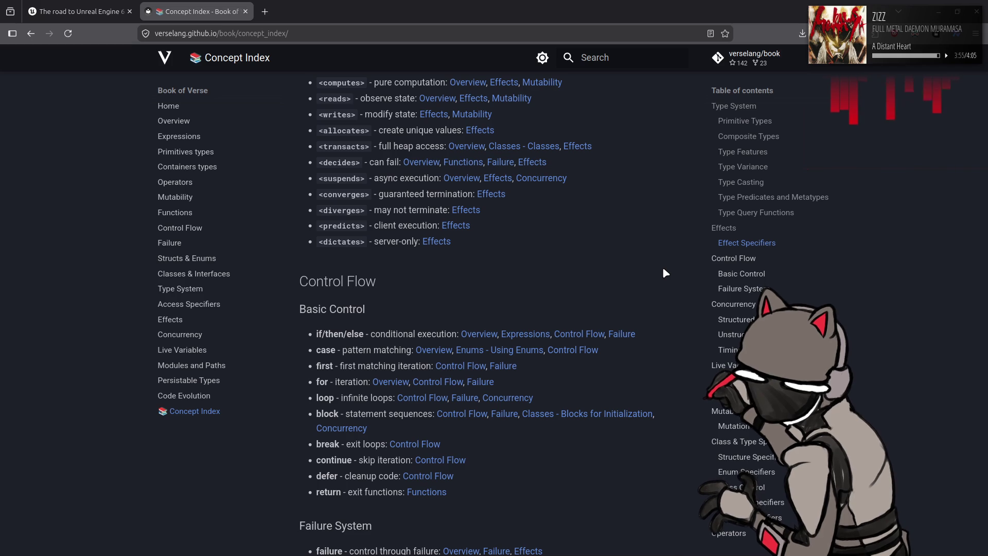
Step: Read through Concurrency, highlighting NextTick(), then continue past Live Variables to Mutation Control and Class & Type Specifiers
{"action": "scroll", "coordinate": [664, 273], "scroll_direction": "down", "scroll_amount": 3}
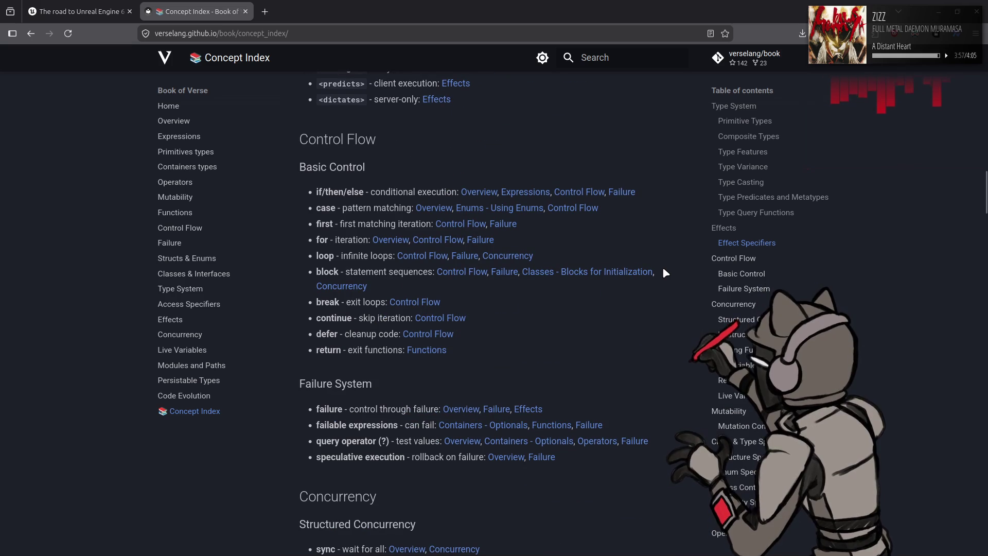
{"action": "scroll", "coordinate": [664, 273], "scroll_direction": "down", "scroll_amount": 7}
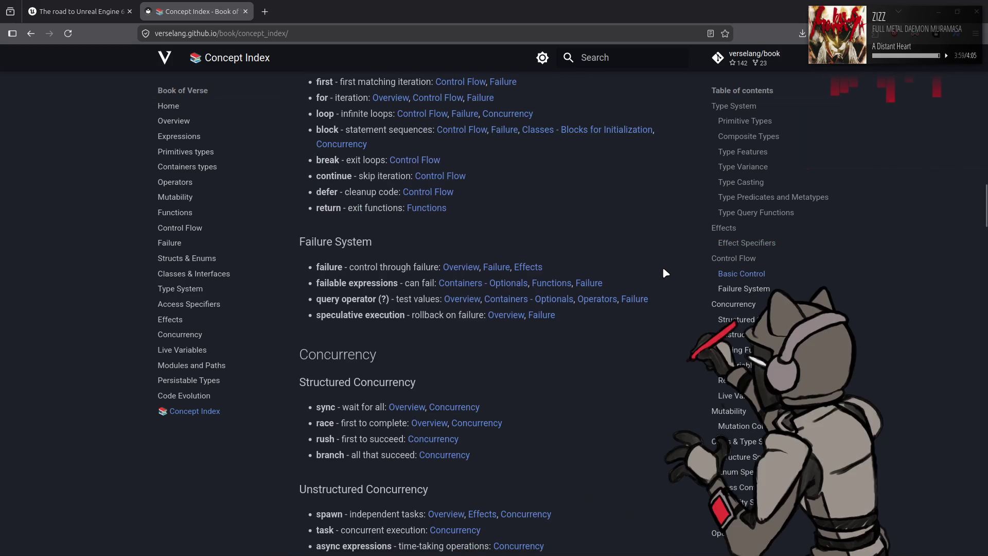
{"action": "scroll", "coordinate": [664, 273], "scroll_direction": "down", "scroll_amount": 1}
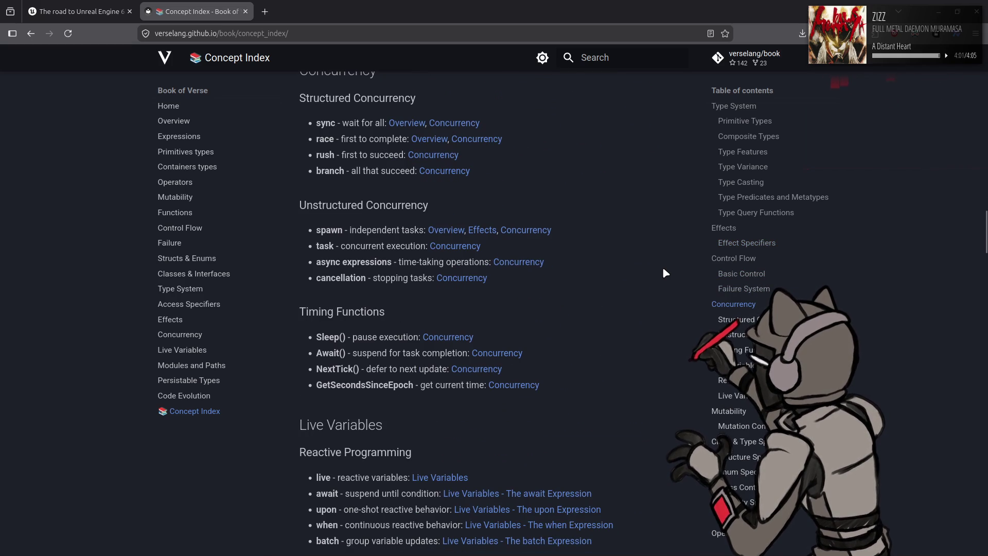
{"action": "scroll", "coordinate": [664, 273], "scroll_direction": "down", "scroll_amount": 2}
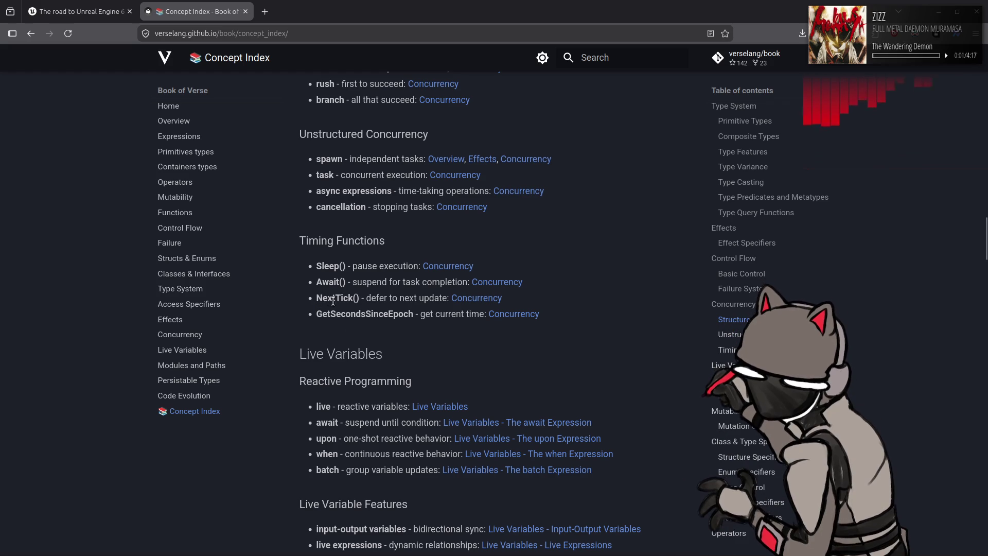
{"action": "left_click_drag", "start_coordinate": [331, 299], "coordinate": [360, 299]}
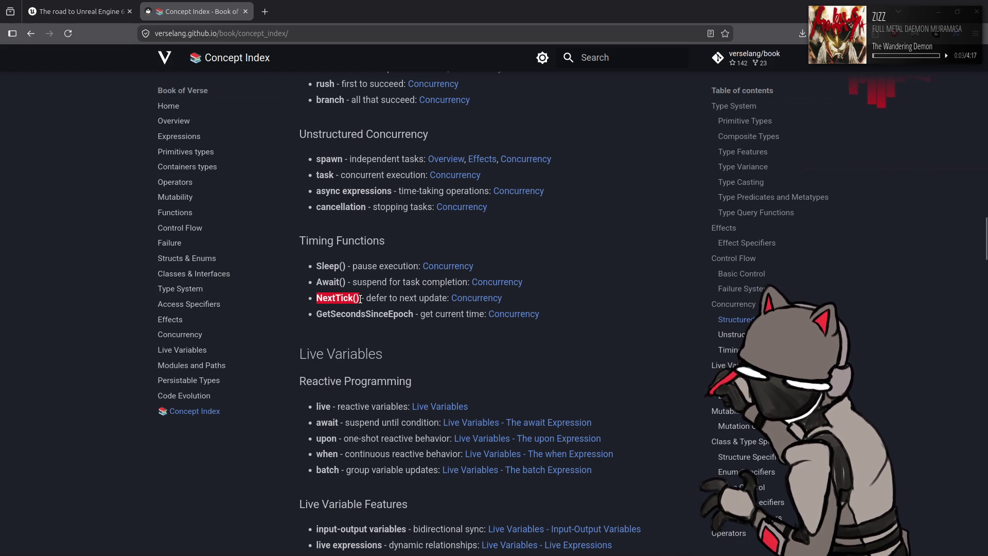
{"action": "left_click", "coordinate": [614, 321]}
{"action": "scroll", "coordinate": [628, 323], "scroll_direction": "down", "scroll_amount": 3}
{"action": "scroll", "coordinate": [643, 327], "scroll_direction": "down", "scroll_amount": 2}
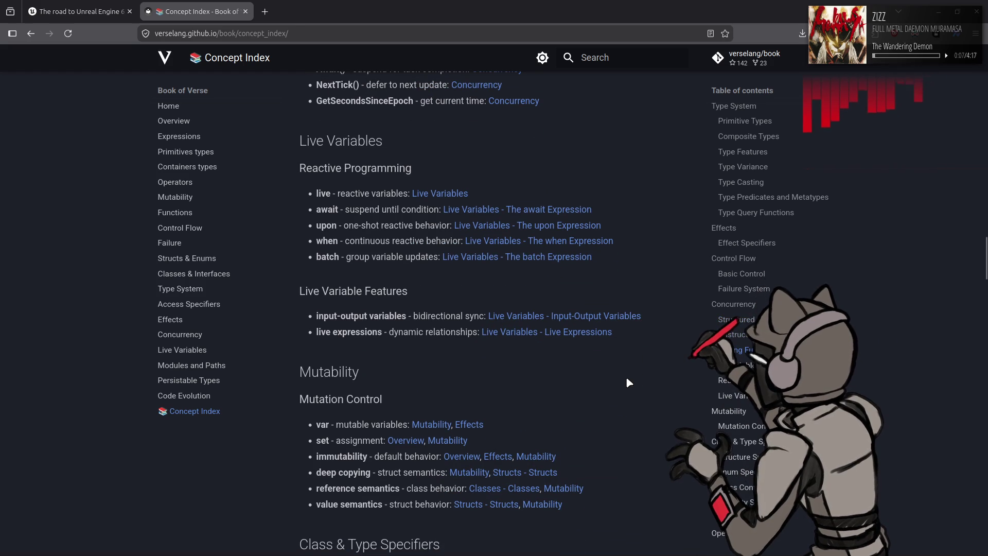
{"action": "scroll", "coordinate": [626, 377], "scroll_direction": "down", "scroll_amount": 2}
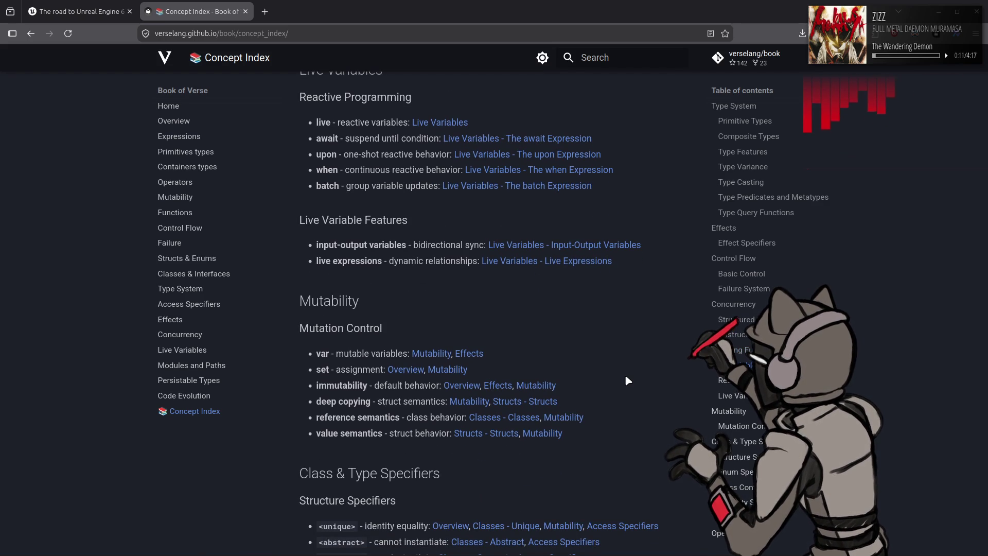
{"action": "scroll", "coordinate": [628, 361], "scroll_direction": "down", "scroll_amount": 3}
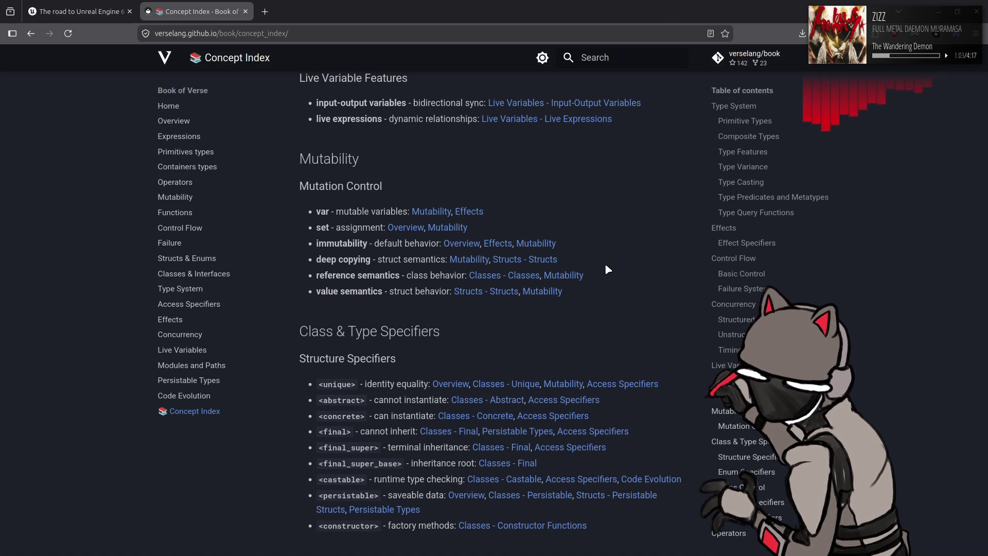
{"action": "scroll", "coordinate": [616, 311], "scroll_direction": "down", "scroll_amount": 4}
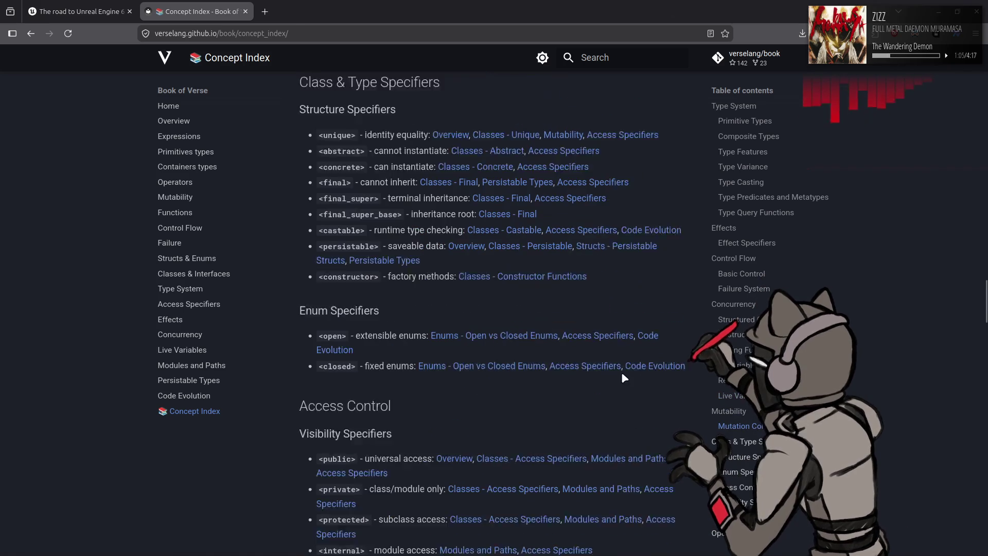
{"action": "scroll", "coordinate": [622, 373], "scroll_direction": "down", "scroll_amount": 8}
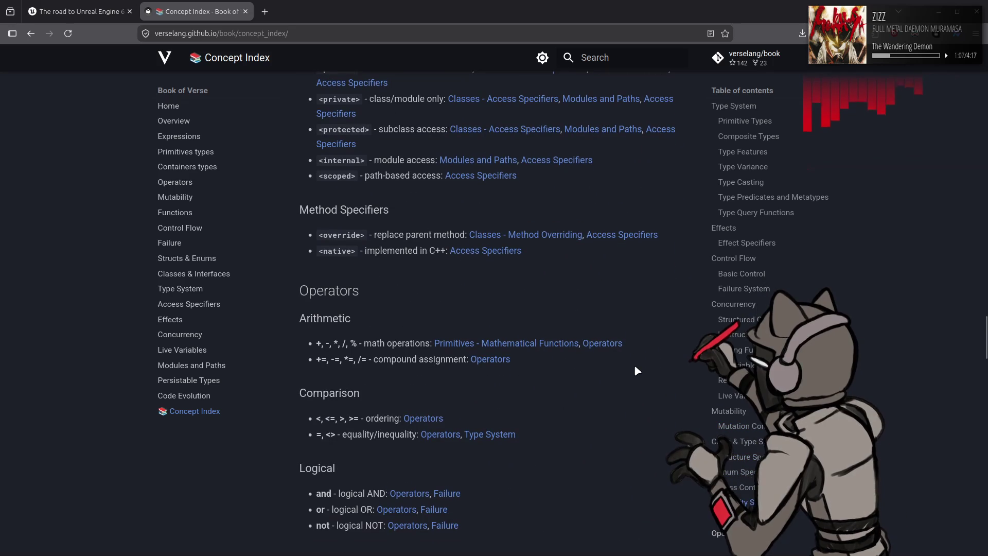
{"action": "scroll", "coordinate": [635, 368], "scroll_direction": "down", "scroll_amount": 8}
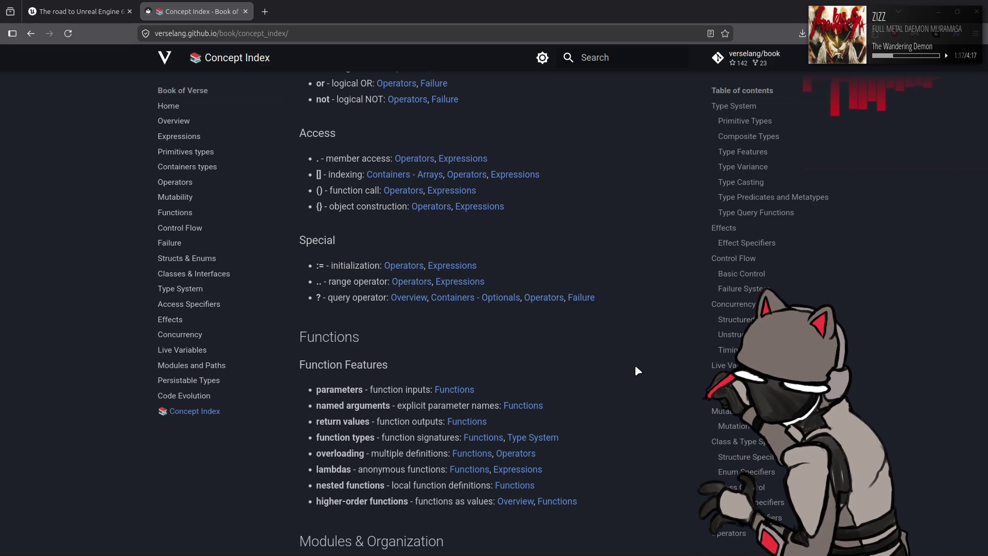
{"action": "scroll", "coordinate": [637, 369], "scroll_direction": "down", "scroll_amount": 5}
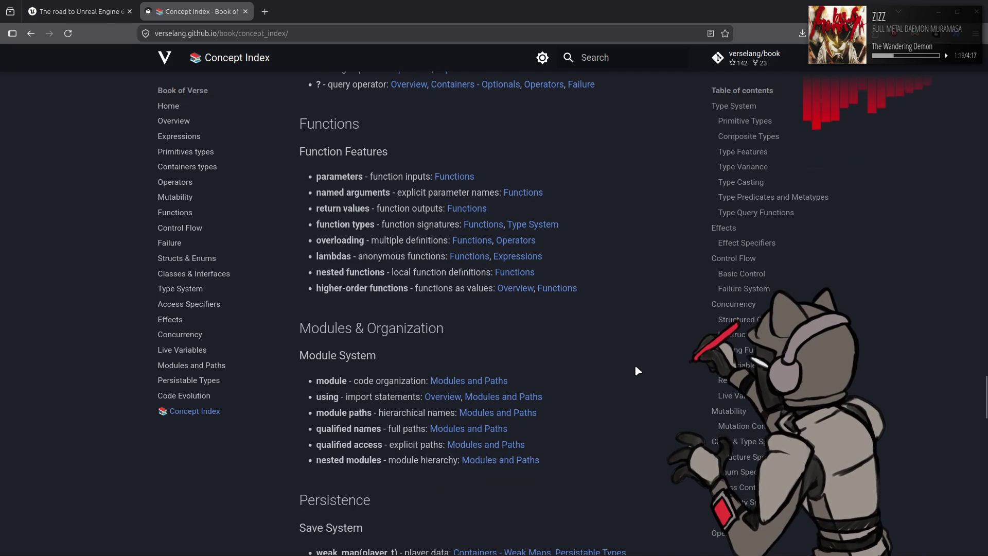
{"action": "scroll", "coordinate": [637, 370], "scroll_direction": "down", "scroll_amount": 5}
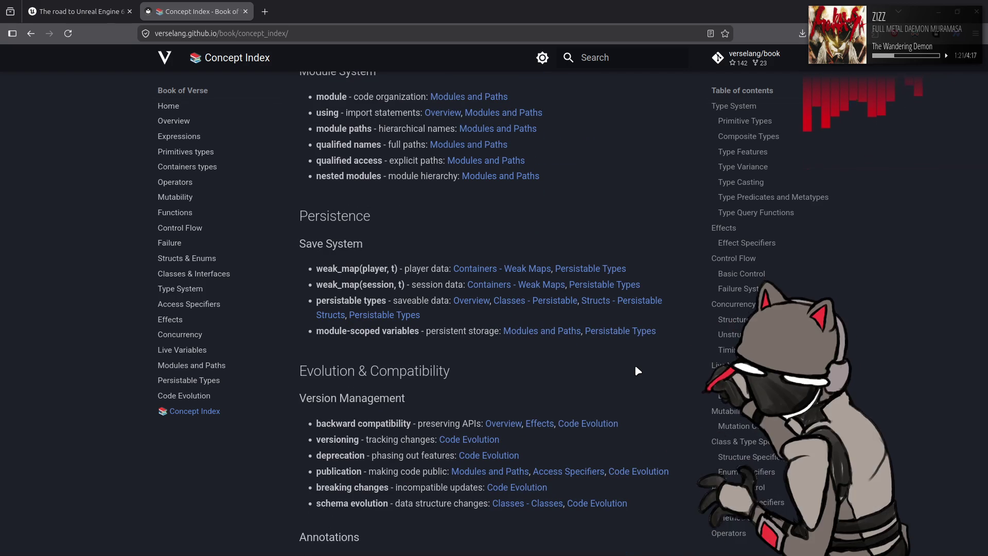
{"action": "scroll", "coordinate": [637, 369], "scroll_direction": "down", "scroll_amount": 5}
{"action": "scroll", "coordinate": [637, 370], "scroll_direction": "down", "scroll_amount": 2}
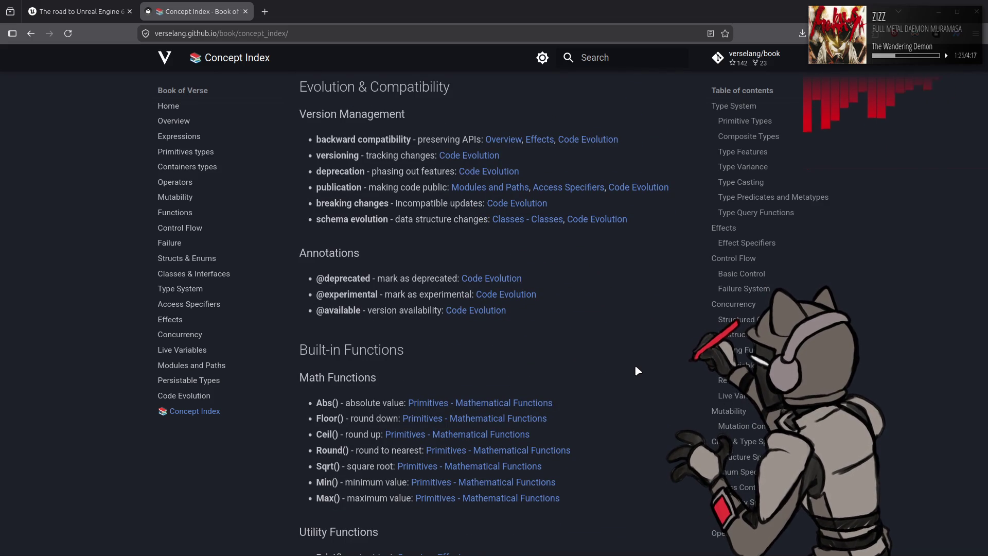
{"action": "scroll", "coordinate": [637, 370], "scroll_direction": "down", "scroll_amount": 7}
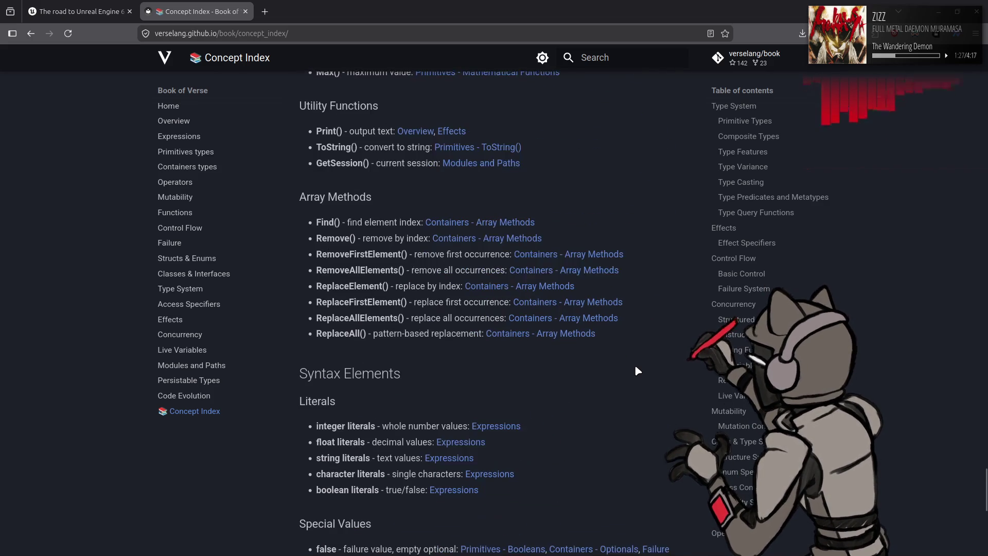
{"action": "scroll", "coordinate": [635, 364], "scroll_direction": "down", "scroll_amount": 9}
{"action": "middle_click", "coordinate": [203, 5]}
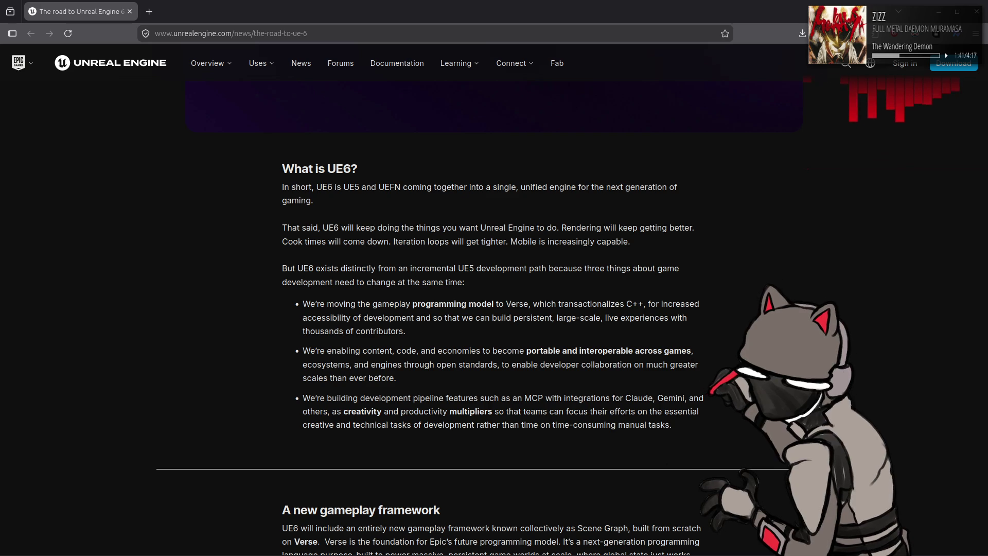
Step: Open a new empty tab beside the UE6 article
{"action": "left_click", "coordinate": [149, 11]}
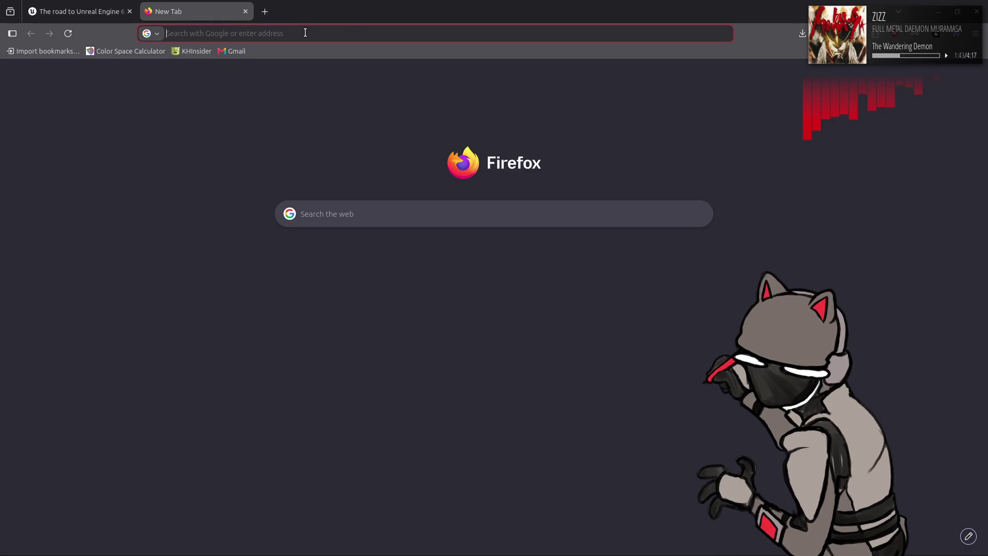
Step: Search Google for 'blacklight retribution' and switch to image results
{"action": "type", "text": "blackl"}
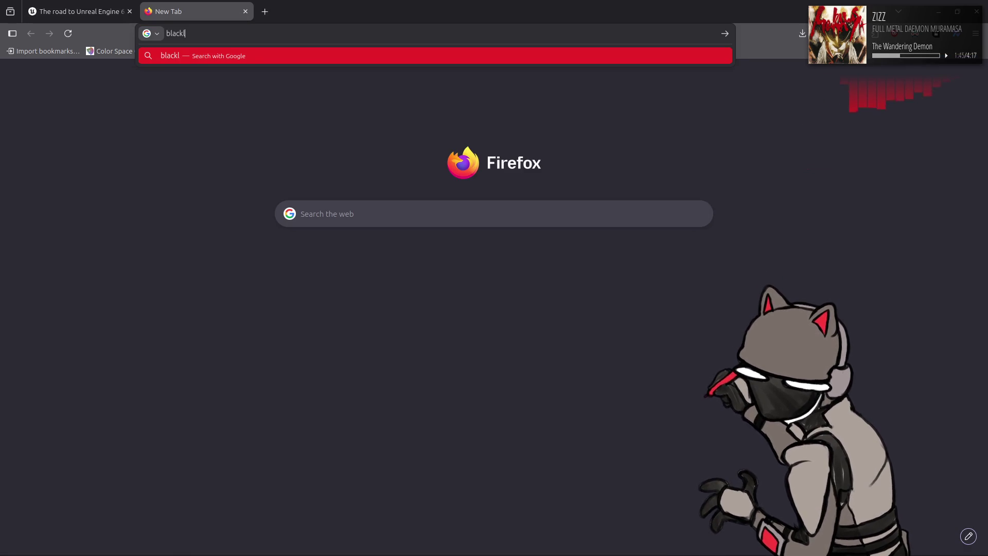
{"action": "type", "text": "ight retribution"}
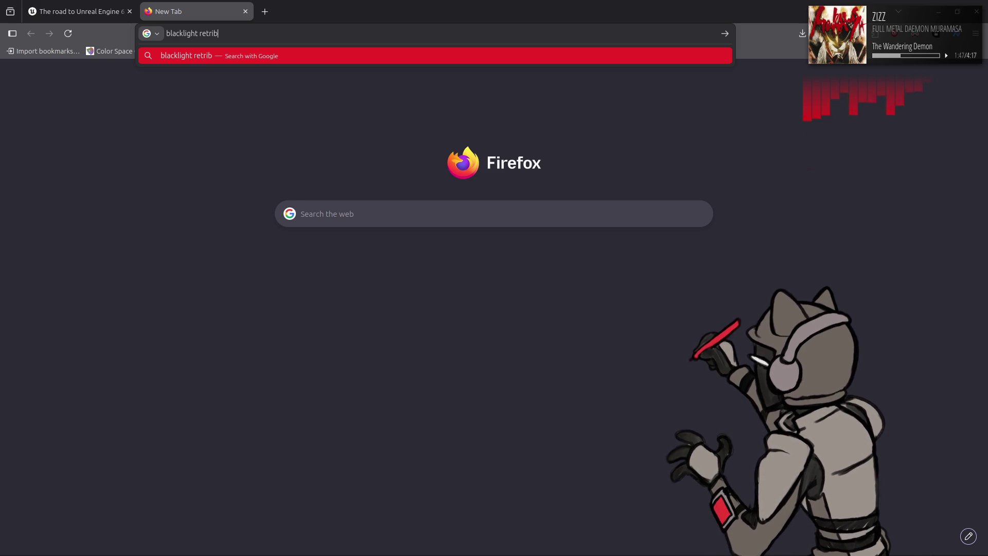
{"action": "key", "text": "Return"}
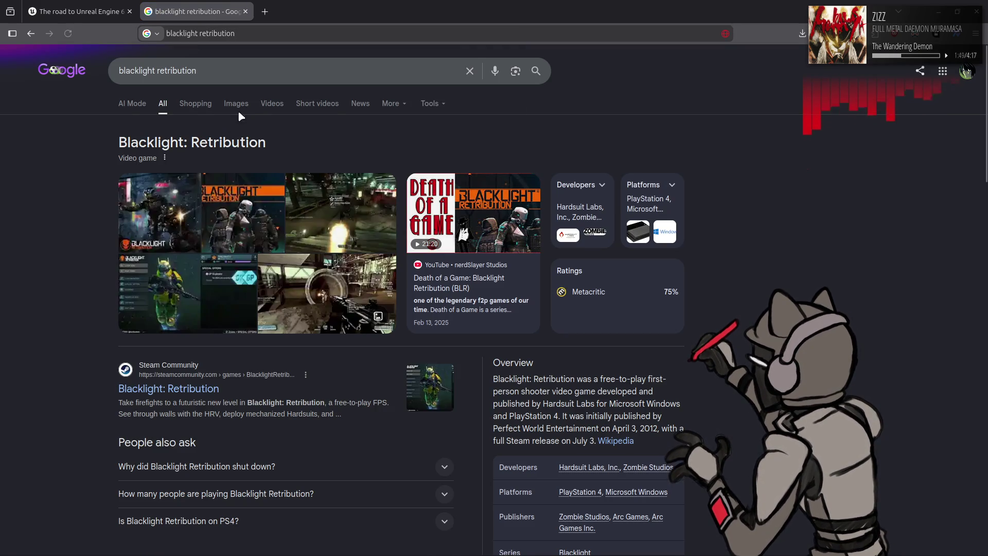
{"action": "left_click", "coordinate": [238, 105]}
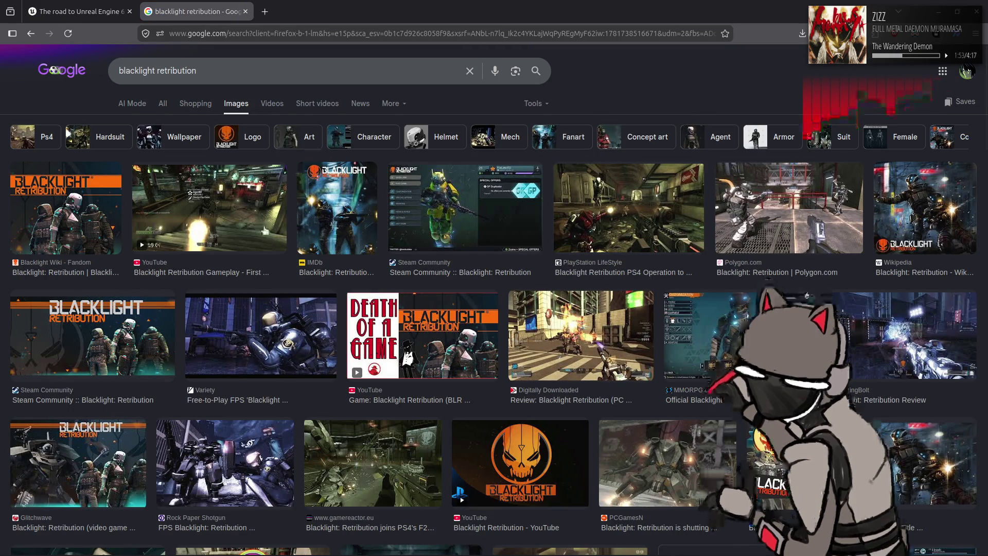
Step: Preview image results from PlayStation LifeStyle, Digitally Downloaded, gamereactor.eu, PCGamesN, Destructoid, GameSpy, MMOHuts and Push Square
{"action": "left_click", "coordinate": [576, 219]}
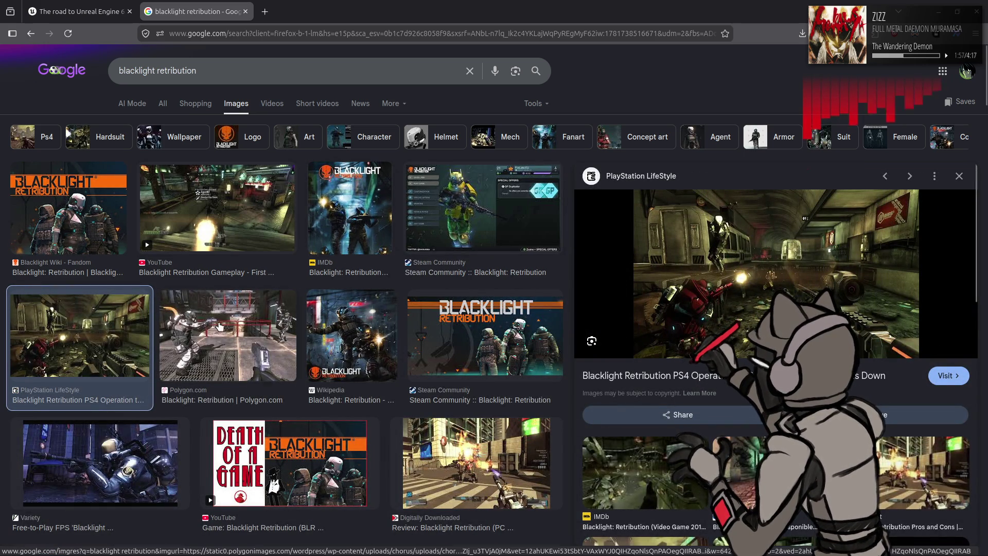
{"action": "left_click", "coordinate": [473, 465]}
{"action": "scroll", "coordinate": [448, 422], "scroll_direction": "down", "scroll_amount": 5}
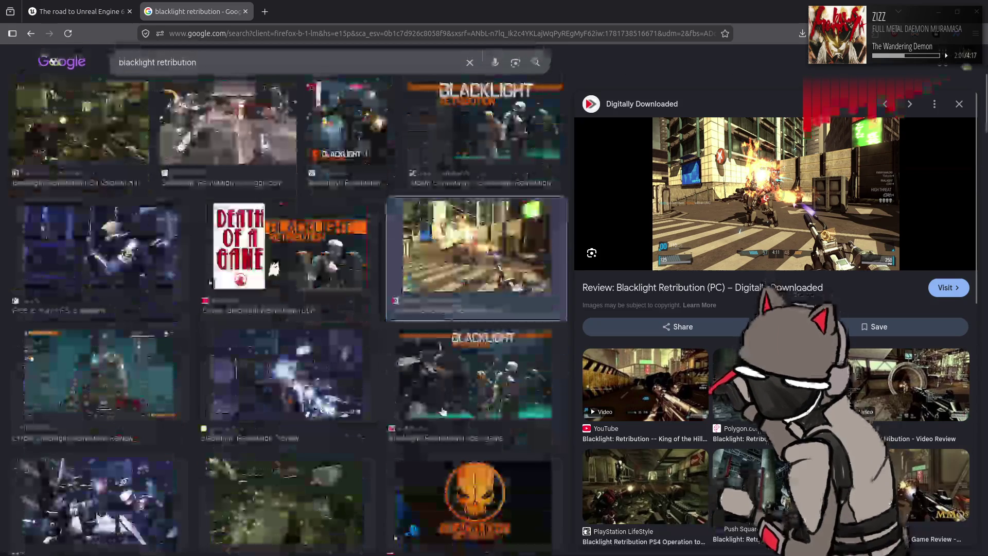
{"action": "left_click", "coordinate": [230, 500]}
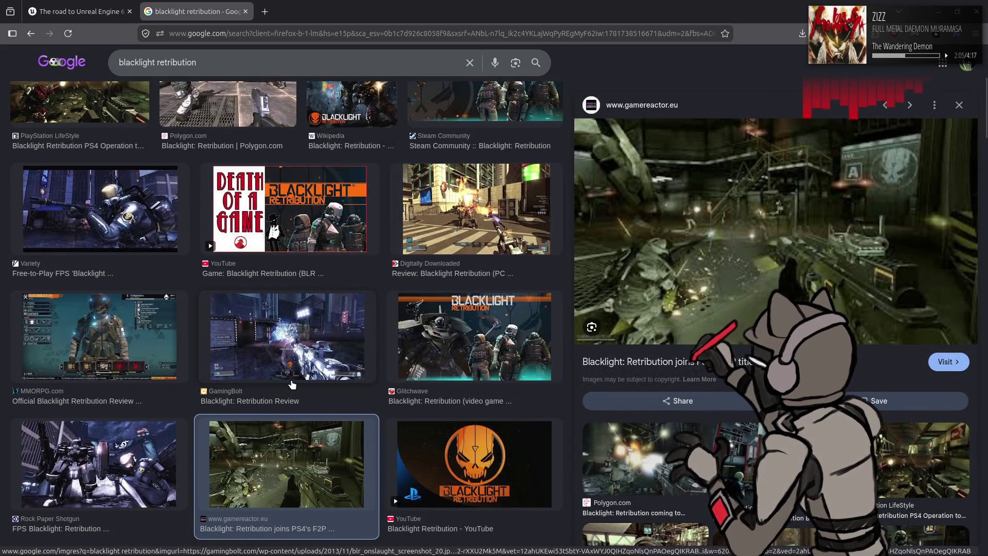
{"action": "scroll", "coordinate": [299, 376], "scroll_direction": "down", "scroll_amount": 3}
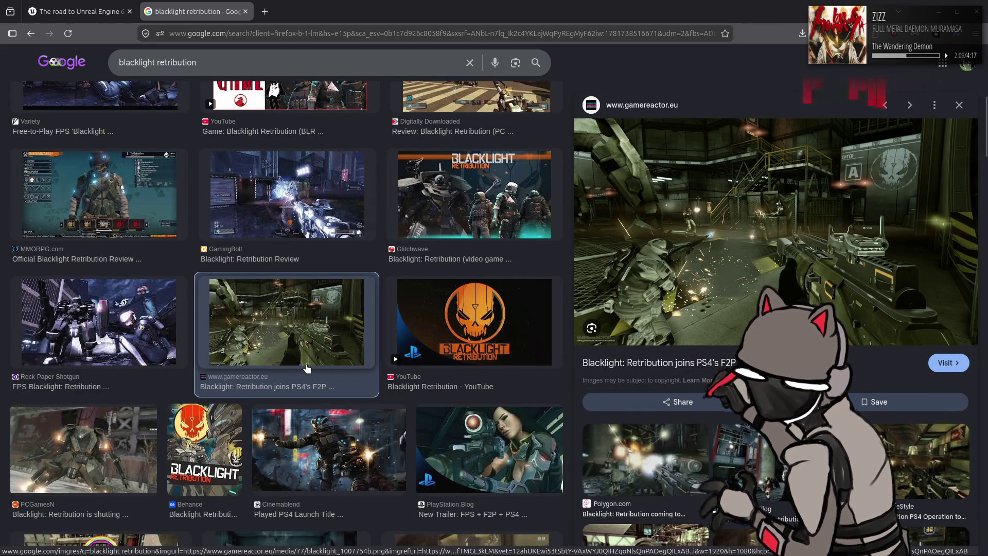
{"action": "scroll", "coordinate": [124, 313], "scroll_direction": "down", "scroll_amount": 3}
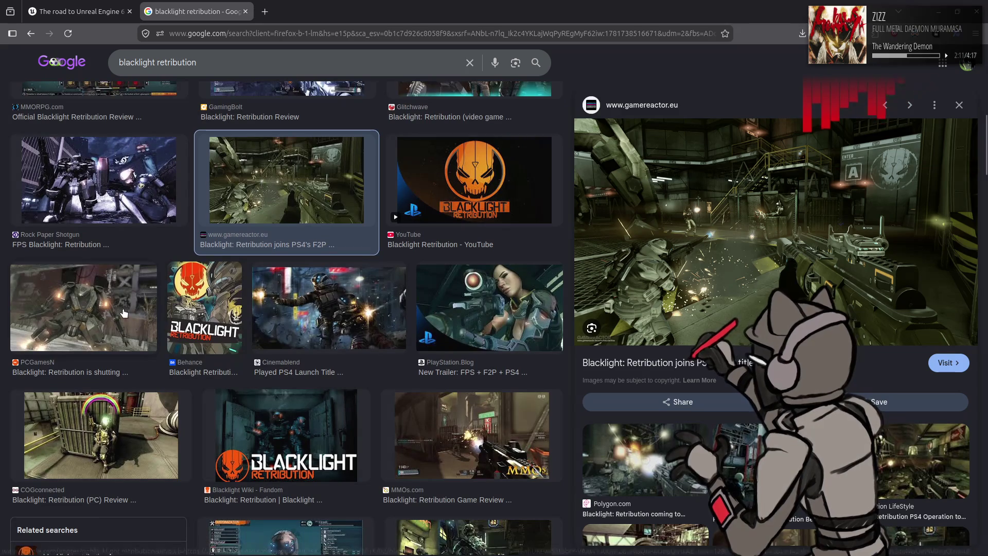
{"action": "left_click", "coordinate": [123, 313]}
{"action": "left_click", "coordinate": [268, 201]}
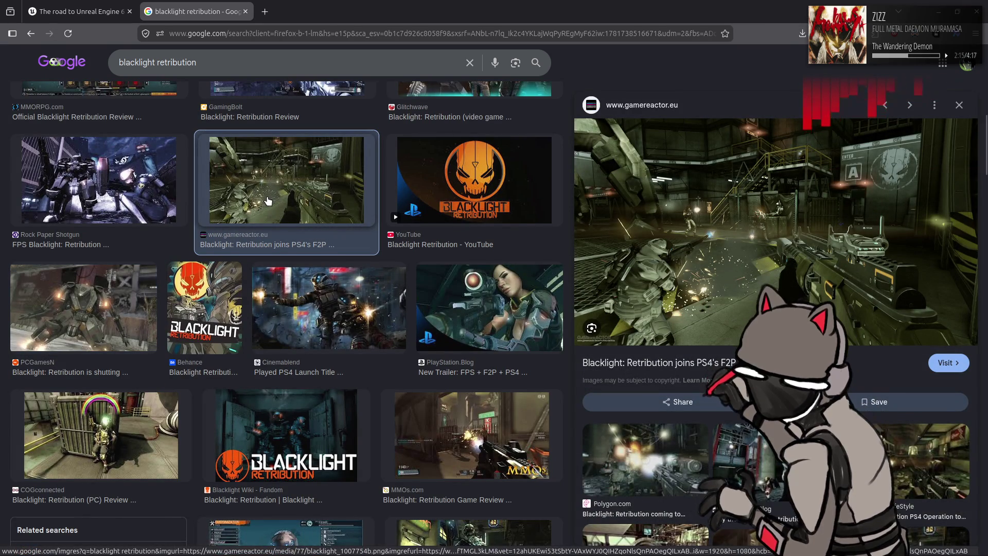
{"action": "scroll", "coordinate": [267, 201], "scroll_direction": "down", "scroll_amount": 4}
{"action": "left_click", "coordinate": [492, 357]}
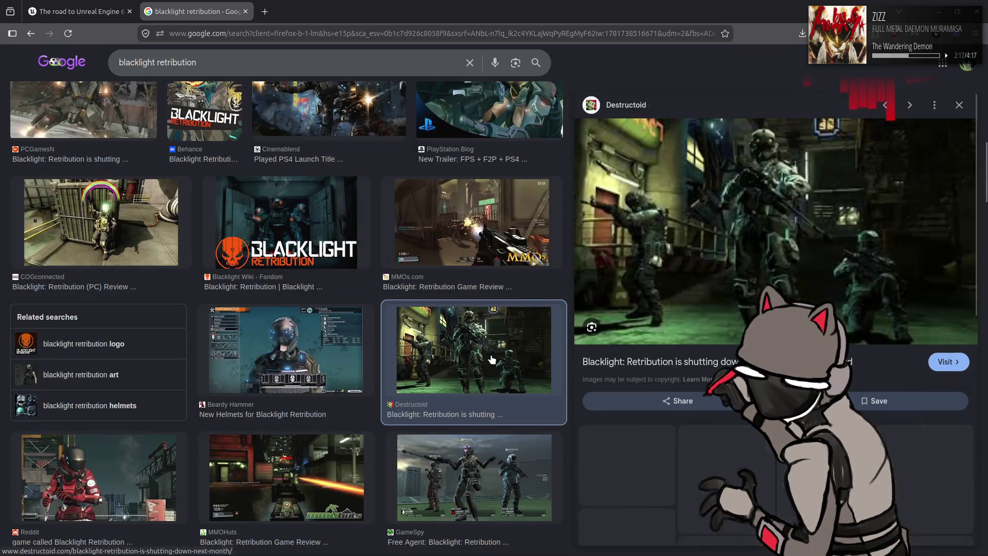
{"action": "scroll", "coordinate": [491, 358], "scroll_direction": "down", "scroll_amount": 1}
{"action": "left_click", "coordinate": [486, 394]}
{"action": "left_click", "coordinate": [299, 373]}
{"action": "scroll", "coordinate": [296, 368], "scroll_direction": "down", "scroll_amount": 3}
{"action": "left_click", "coordinate": [279, 318]}
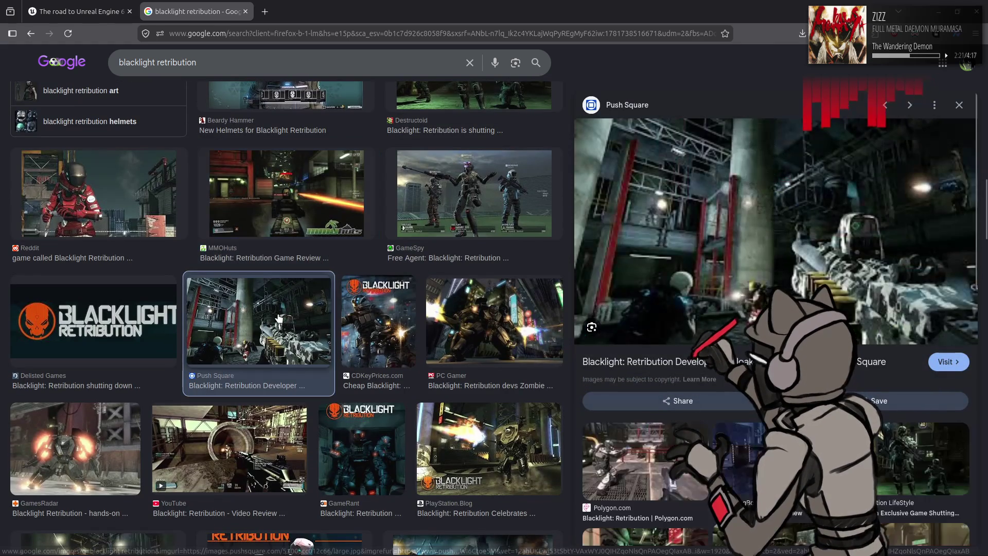
{"action": "scroll", "coordinate": [326, 320], "scroll_direction": "down", "scroll_amount": 2}
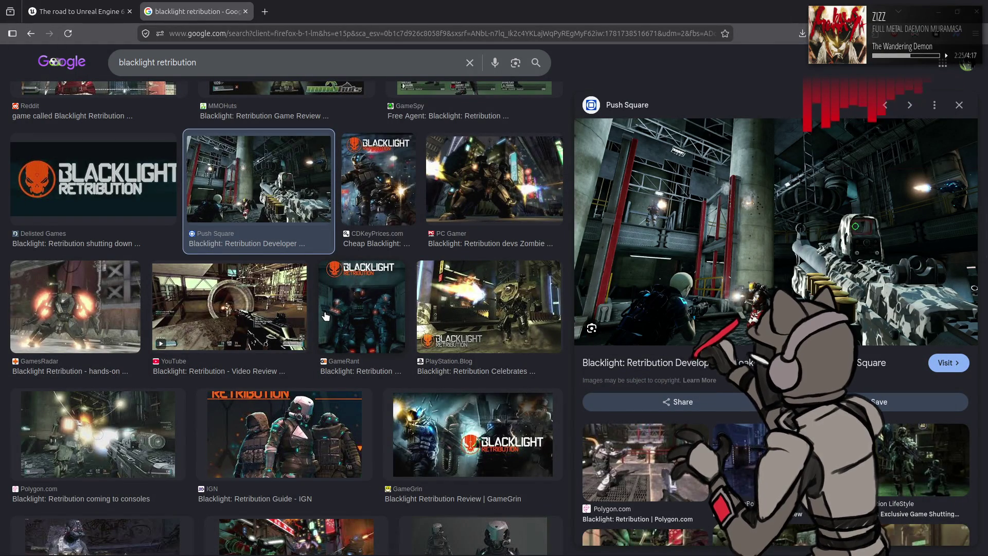
{"action": "scroll", "coordinate": [391, 288], "scroll_direction": "up", "scroll_amount": 4}
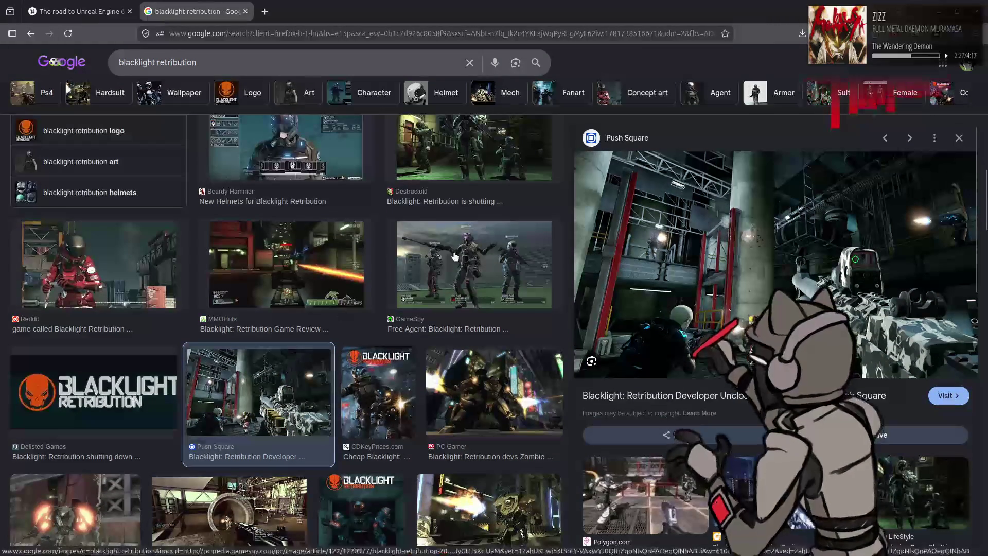
Step: Preview further results from GameSpy, IGN, Polygon and Eurogamer, ending on the IMDb Blacklight: Retribution screenshot
{"action": "left_click", "coordinate": [414, 269]}
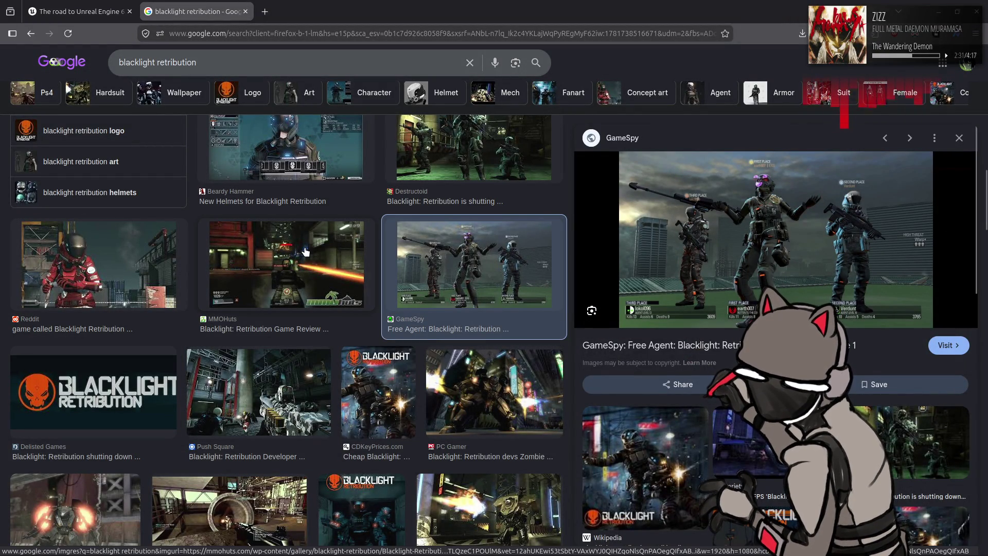
{"action": "scroll", "coordinate": [305, 252], "scroll_direction": "down", "scroll_amount": 5}
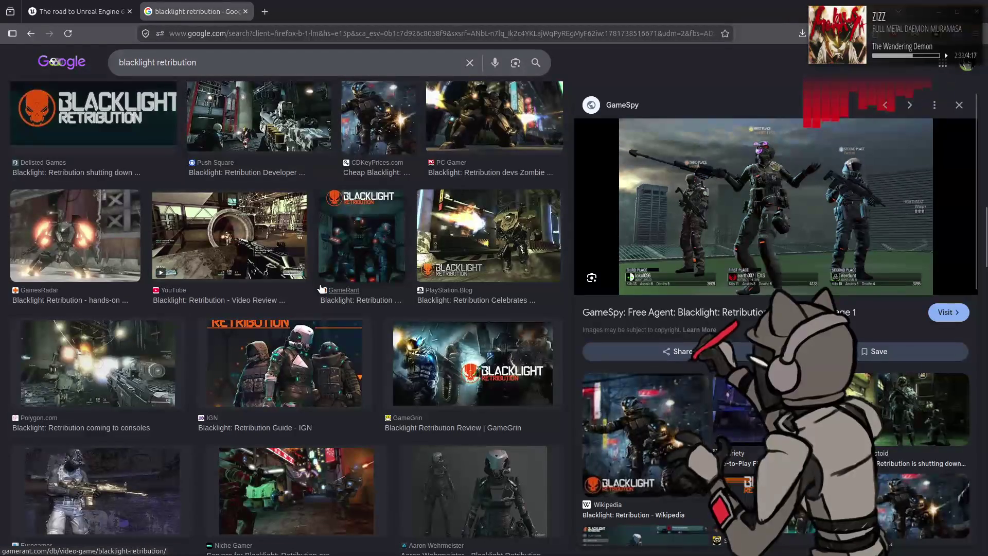
{"action": "scroll", "coordinate": [321, 289], "scroll_direction": "down", "scroll_amount": 1}
{"action": "left_click", "coordinate": [461, 393]}
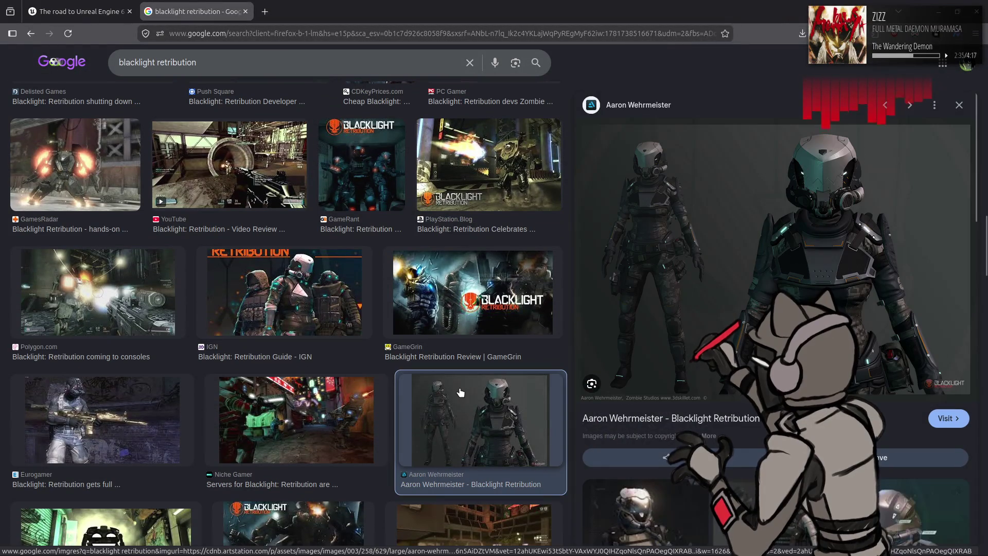
{"action": "left_click", "coordinate": [291, 302]}
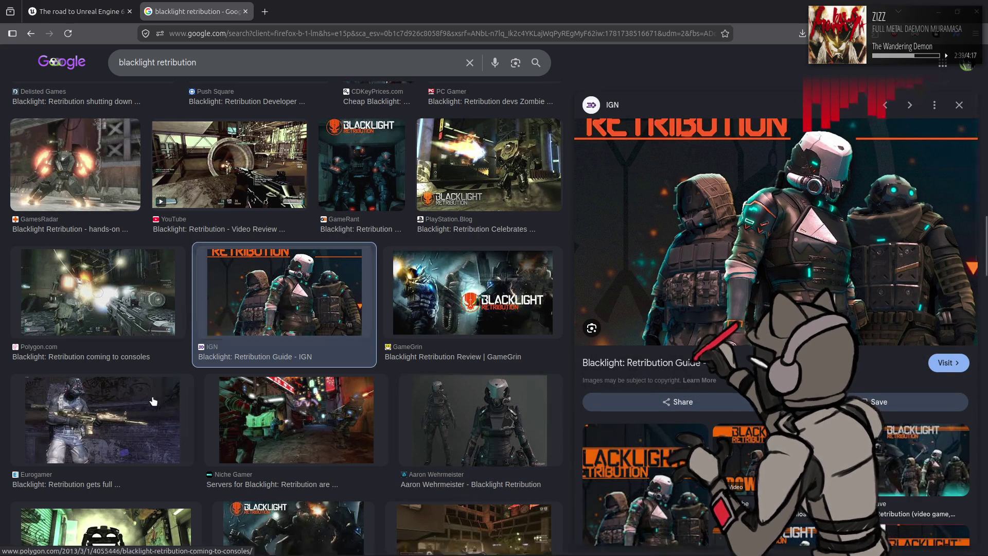
{"action": "left_click", "coordinate": [144, 273]}
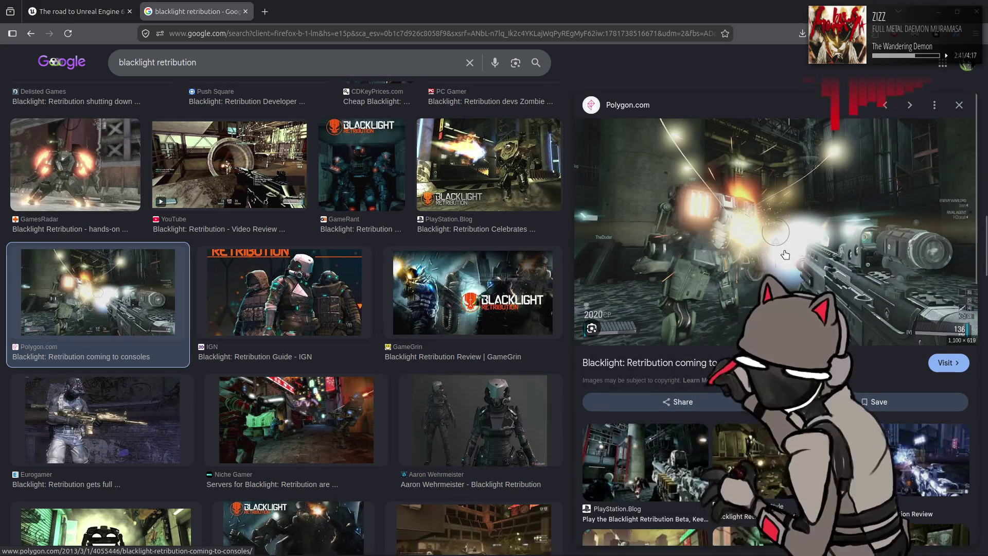
{"action": "left_click", "coordinate": [113, 417]}
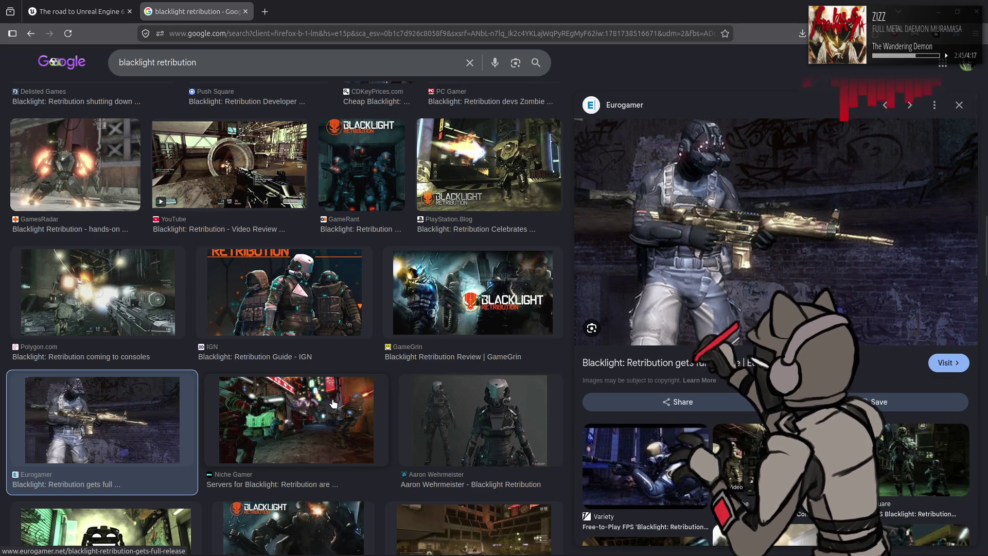
{"action": "scroll", "coordinate": [333, 404], "scroll_direction": "down", "scroll_amount": 7}
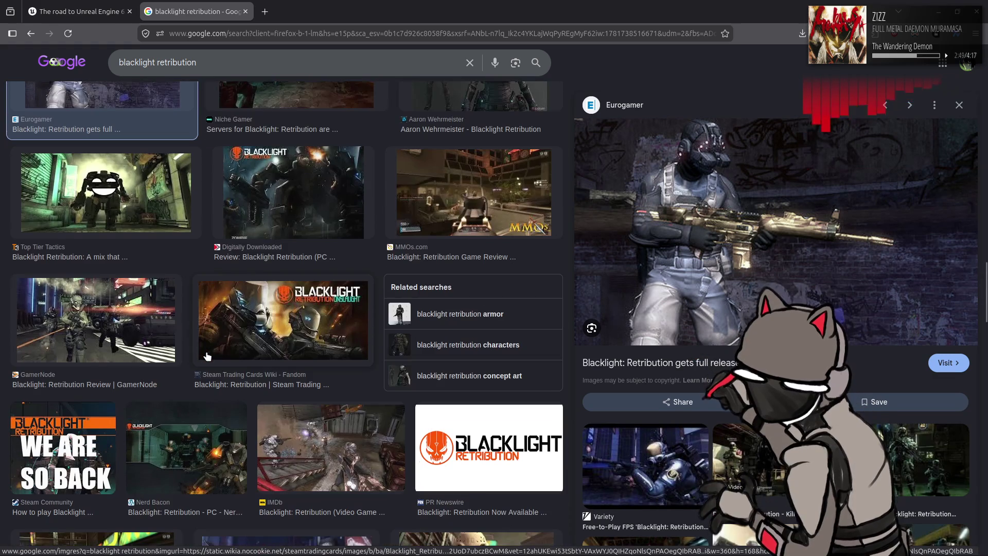
{"action": "scroll", "coordinate": [207, 356], "scroll_direction": "down", "scroll_amount": 3}
{"action": "left_click", "coordinate": [315, 327]}
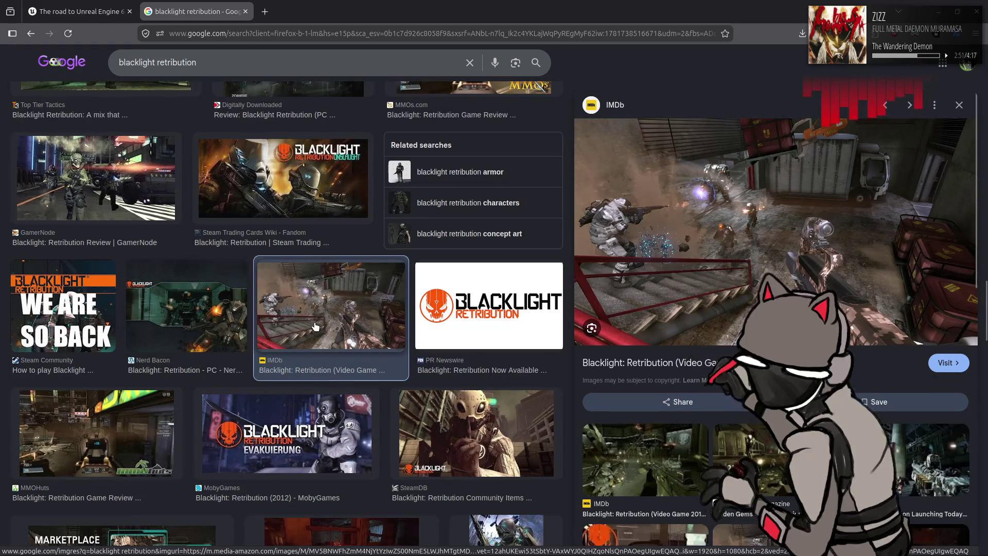
{"action": "scroll", "coordinate": [316, 329], "scroll_direction": "down", "scroll_amount": 6}
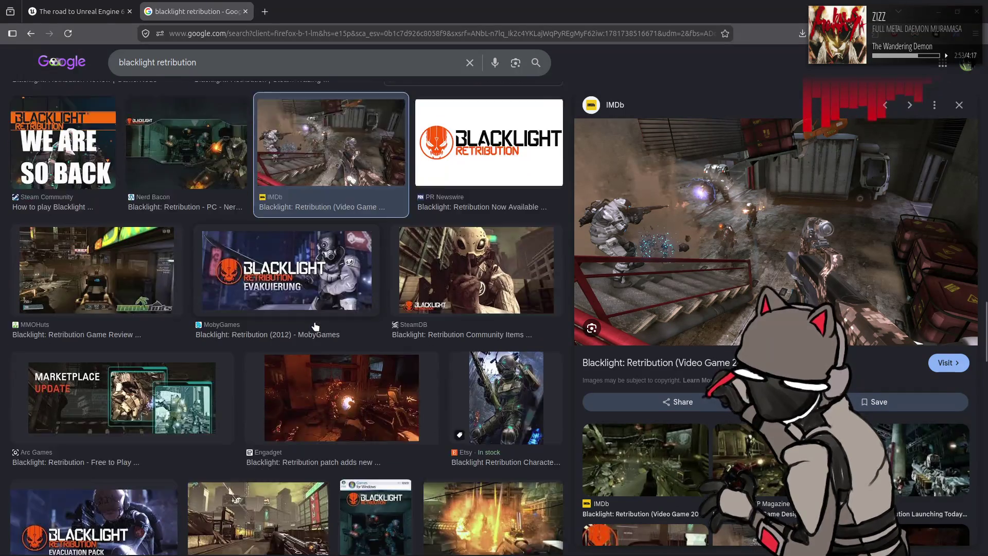
{"action": "scroll", "coordinate": [320, 337], "scroll_direction": "down", "scroll_amount": 4}
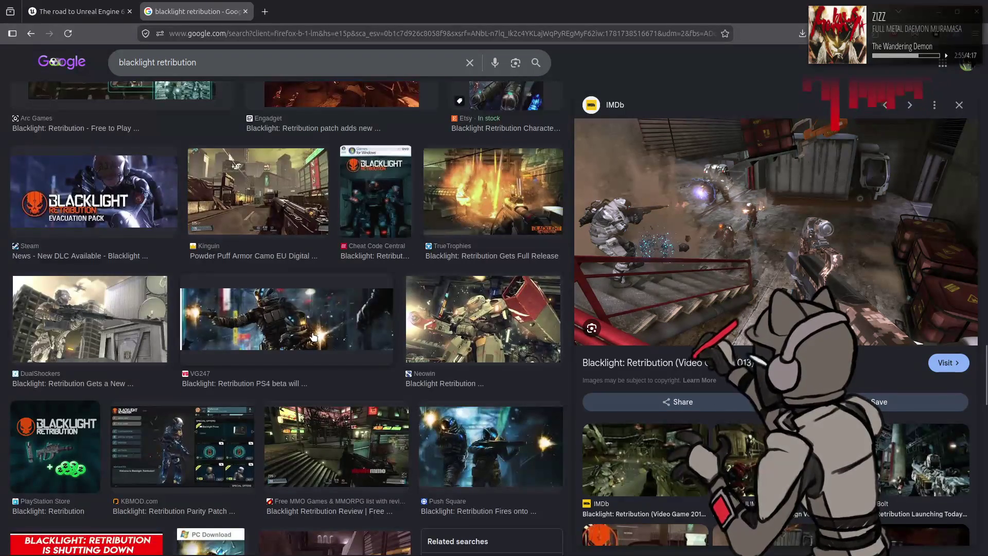
{"action": "scroll", "coordinate": [317, 336], "scroll_direction": "down", "scroll_amount": 8}
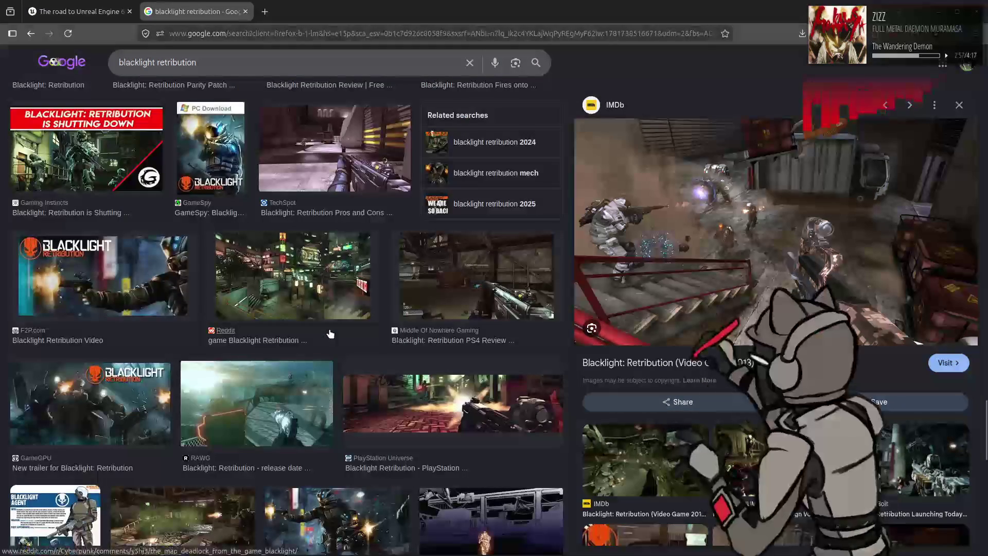
{"action": "scroll", "coordinate": [333, 334], "scroll_direction": "down", "scroll_amount": 7}
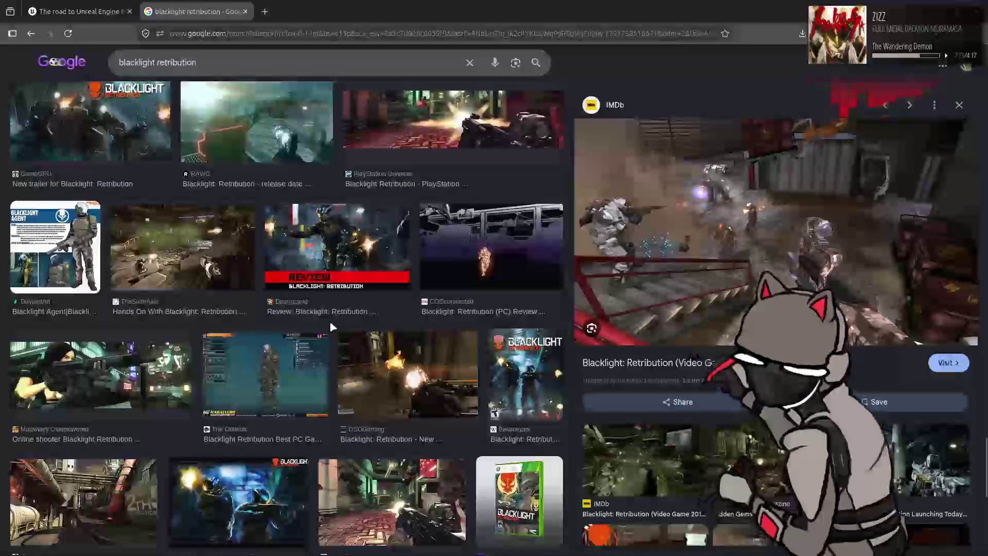
{"action": "scroll", "coordinate": [330, 327], "scroll_direction": "down", "scroll_amount": 6}
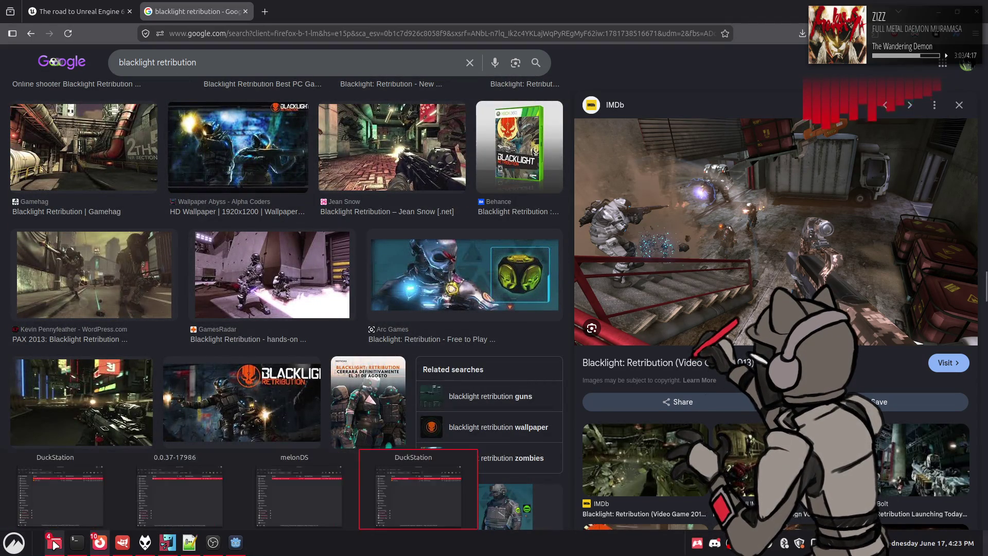
Step: Open a Home file manager window, go to Downloads, and view pilot_hawken_1013x1500_32645.jpg
{"action": "right_click", "coordinate": [54, 542]}
{"action": "left_click", "coordinate": [36, 412]}
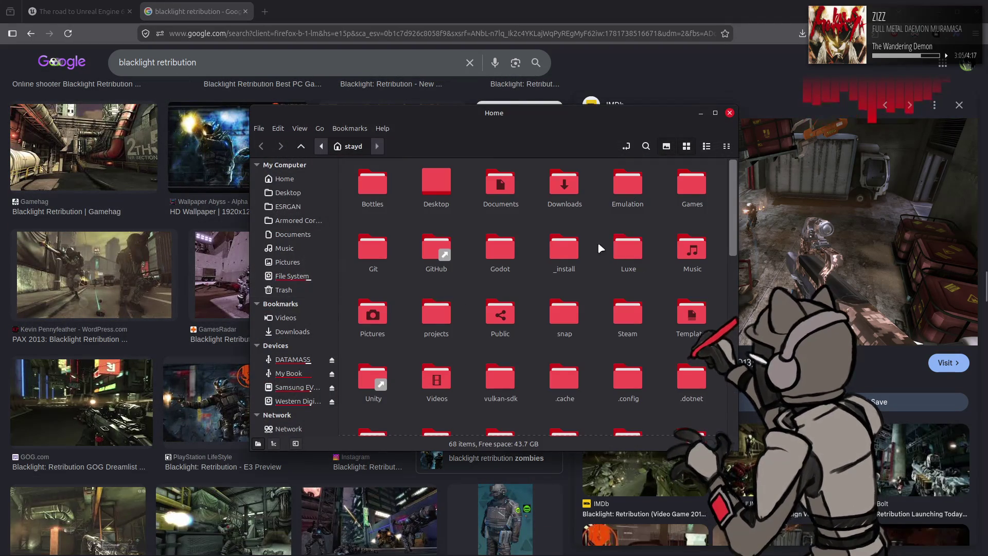
{"action": "double_click", "coordinate": [562, 180]}
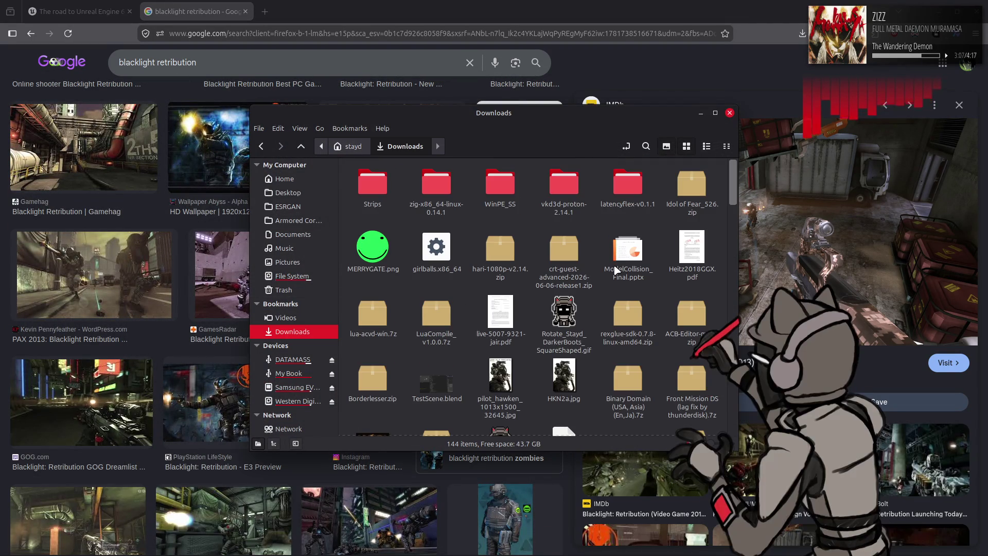
{"action": "double_click", "coordinate": [498, 378]}
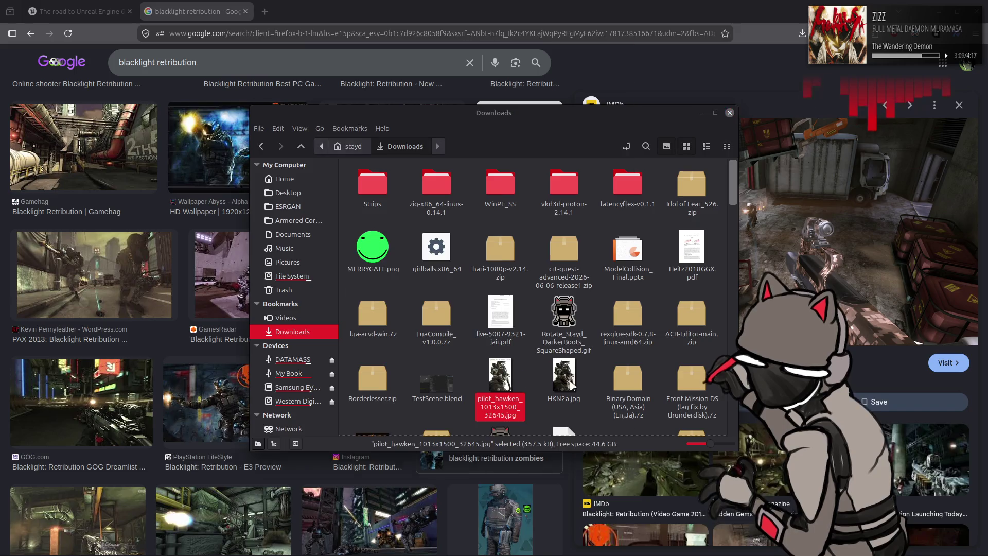
Step: Compare HKN2a.jpg with pilot_hawken_1013x1500_32645.jpg by opening each in turn
{"action": "left_click", "coordinate": [979, 9]}
{"action": "double_click", "coordinate": [557, 378]}
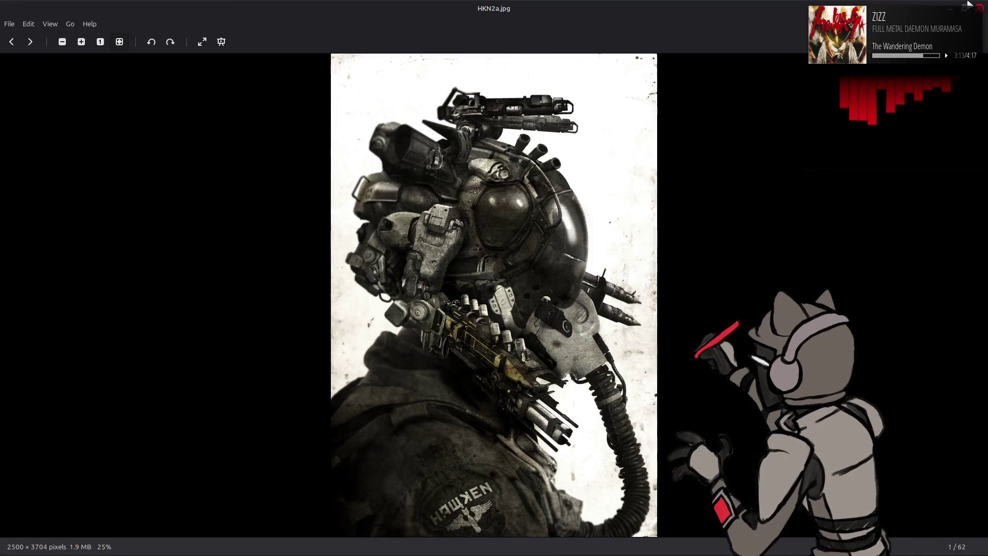
{"action": "left_click", "coordinate": [980, 9]}
{"action": "double_click", "coordinate": [497, 379]}
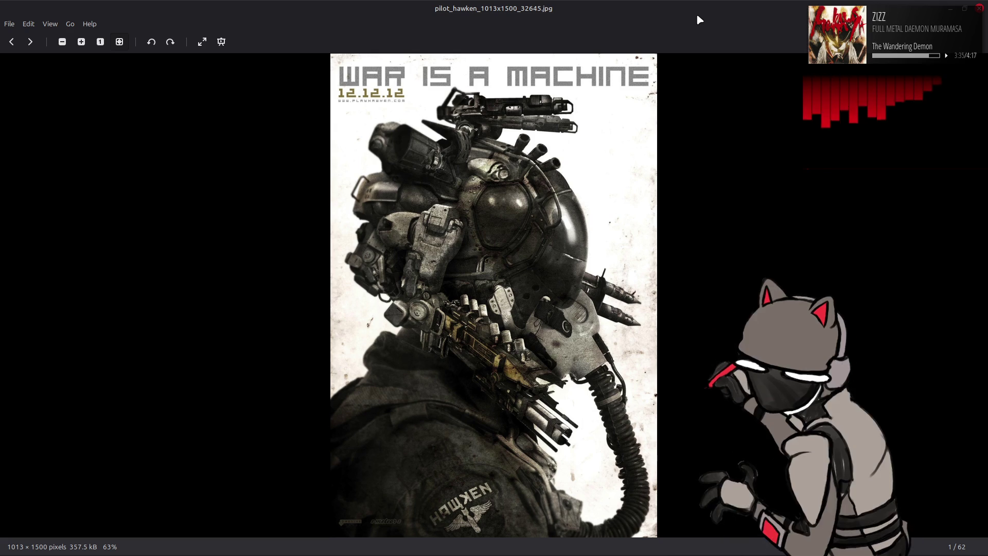
Step: Close the image viewer and Downloads window, returning to the Unreal Engine article
{"action": "left_click", "coordinate": [980, 8]}
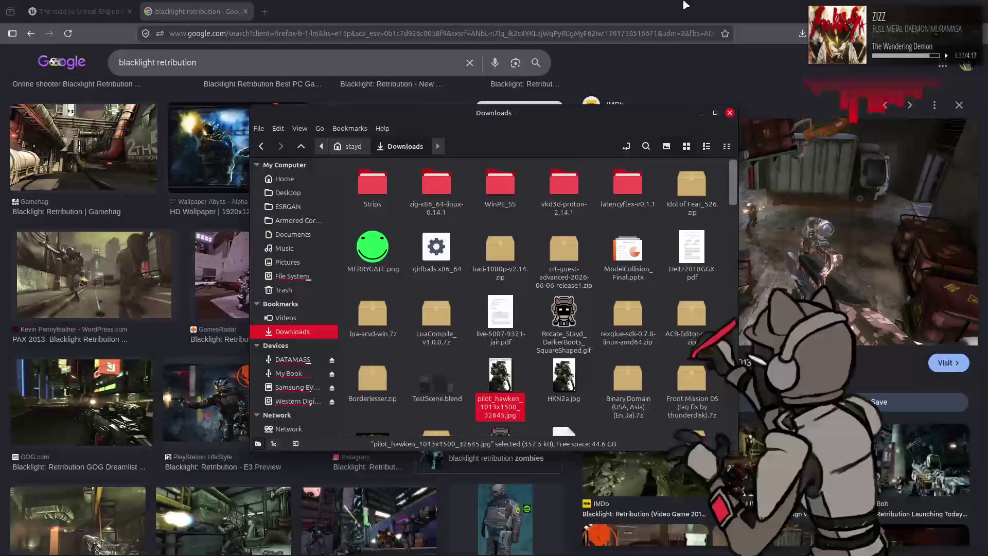
{"action": "left_click", "coordinate": [730, 113]}
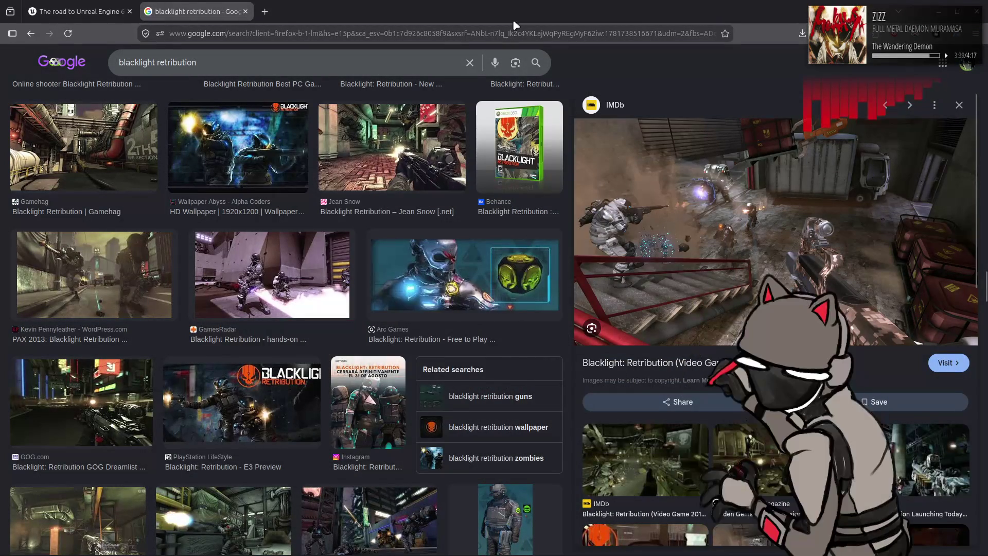
{"action": "left_click", "coordinate": [75, 5]}
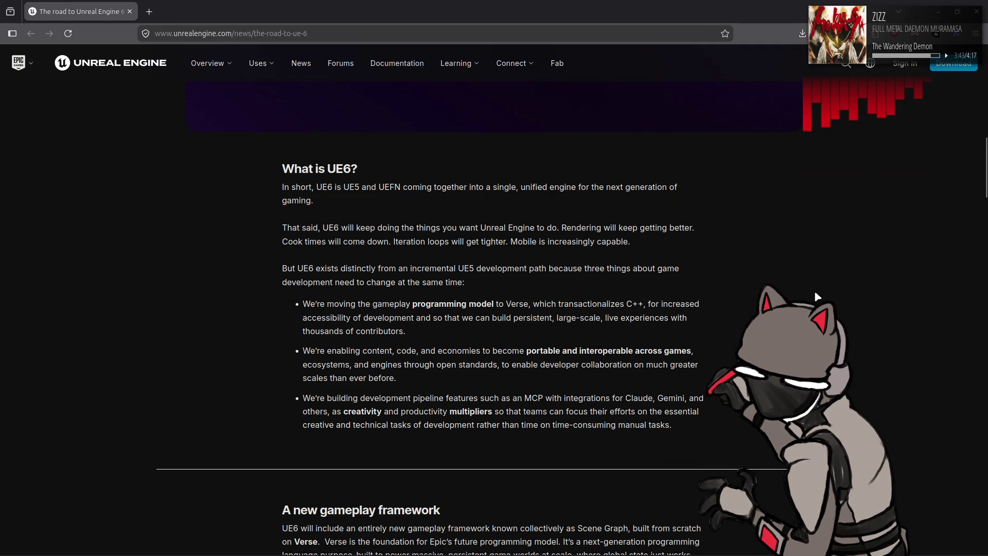
Step: Read 'A new gameplay framework', highlighting the Scene Graph and next-generation programming language phrases
{"action": "scroll", "coordinate": [819, 287], "scroll_direction": "down", "scroll_amount": 6}
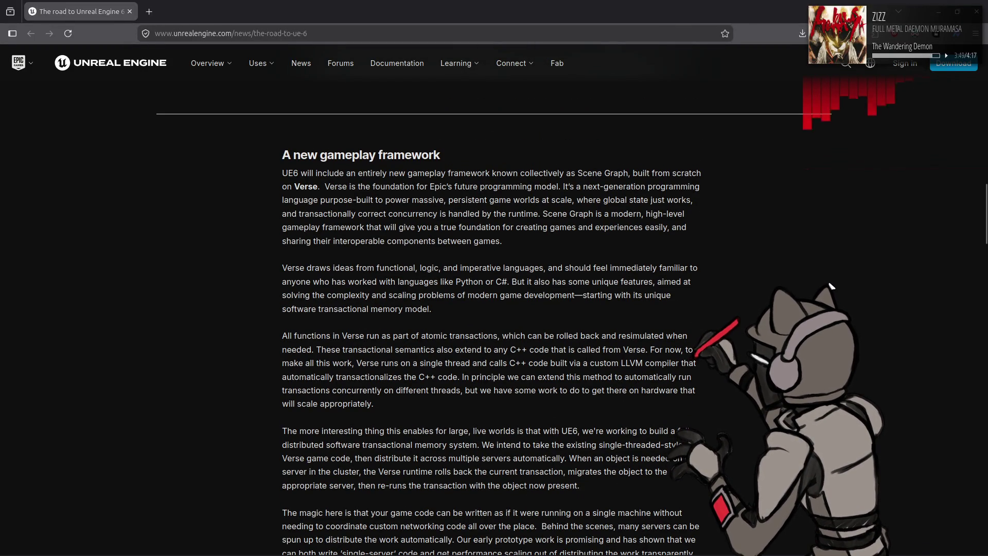
{"action": "left_click_drag", "start_coordinate": [500, 173], "coordinate": [648, 173]}
{"action": "left_click", "coordinate": [778, 195]}
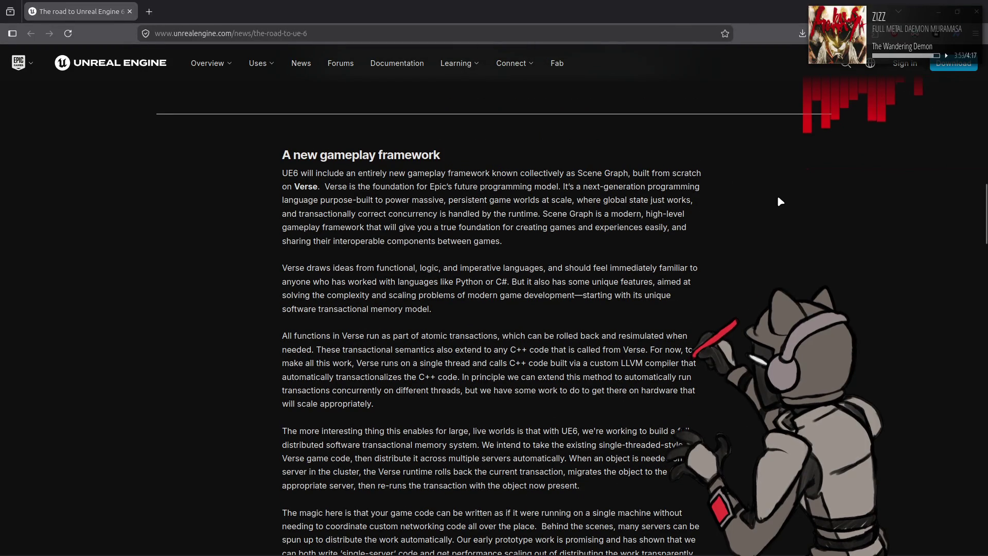
{"action": "mouse_move", "coordinate": [580, 186]}
{"action": "left_mouse_down"}
{"action": "mouse_move", "coordinate": [631, 187]}
{"action": "mouse_move", "coordinate": [315, 196]}
{"action": "left_mouse_up"}
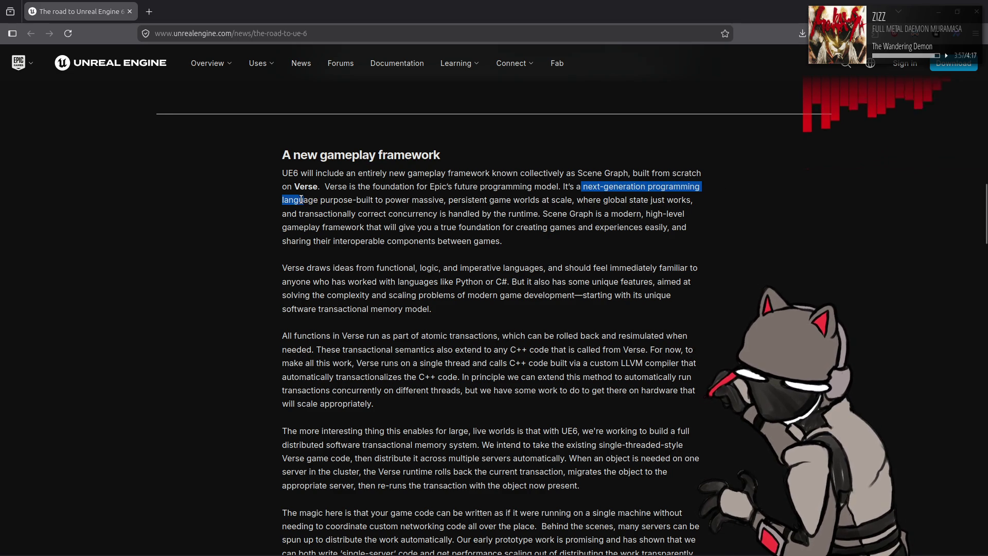
{"action": "left_click", "coordinate": [827, 264]}
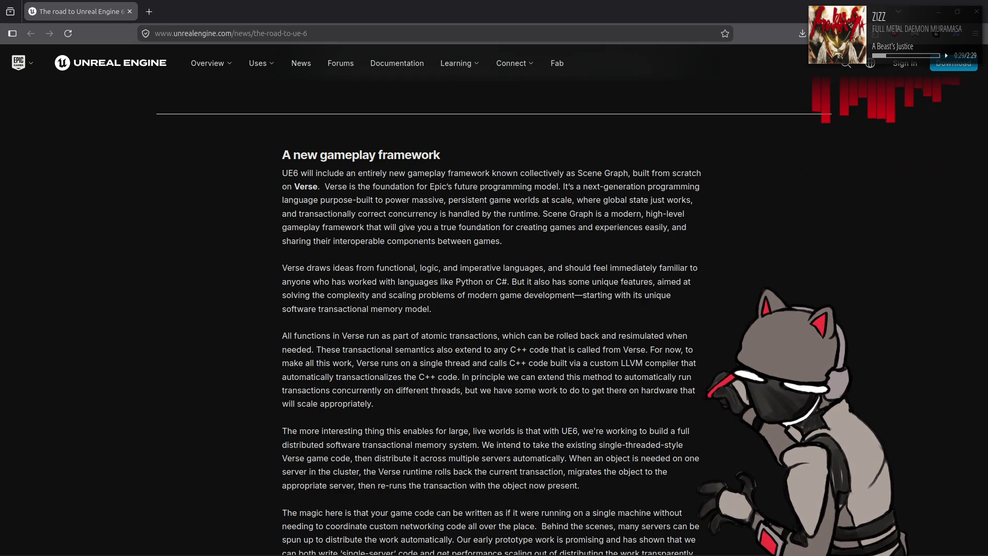
{"action": "scroll", "coordinate": [776, 291], "scroll_direction": "down", "scroll_amount": 2}
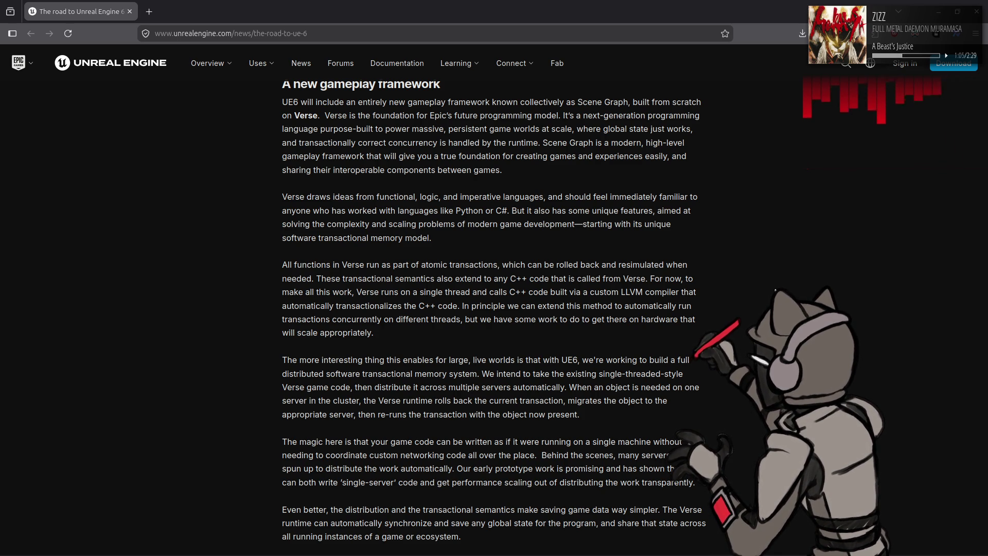
{"action": "scroll", "coordinate": [494, 309], "scroll_direction": "down", "scroll_amount": 3}
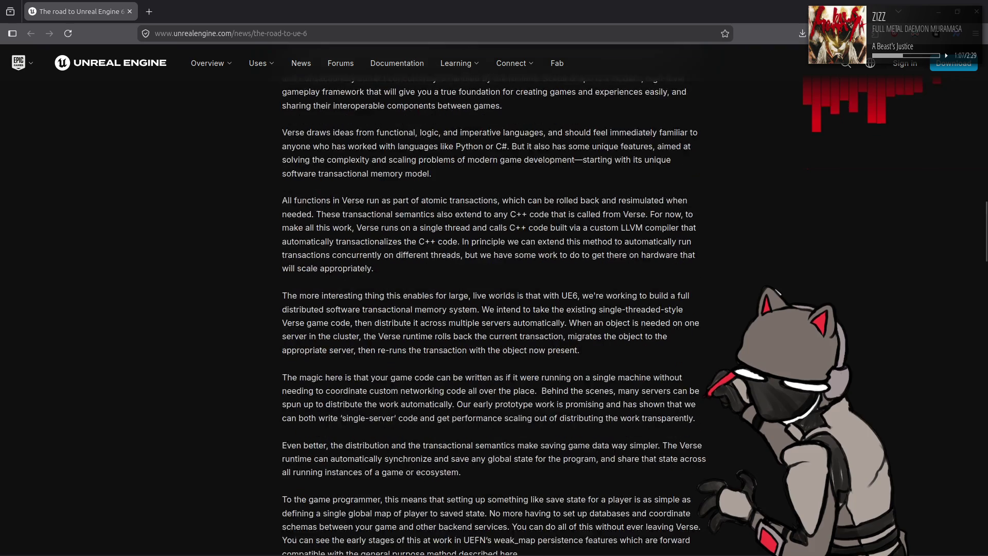
Step: Reach 'Portable content', briefly highlighting the phrase about moving UE beyond extensibility
{"action": "scroll", "coordinate": [427, 309], "scroll_direction": "down", "scroll_amount": 2}
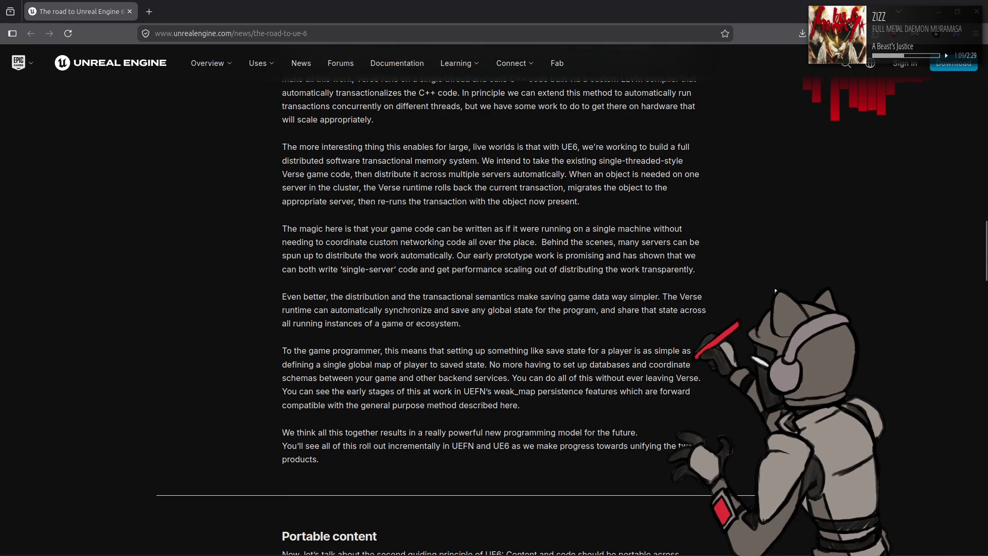
{"action": "scroll", "coordinate": [494, 308], "scroll_direction": "down", "scroll_amount": 3}
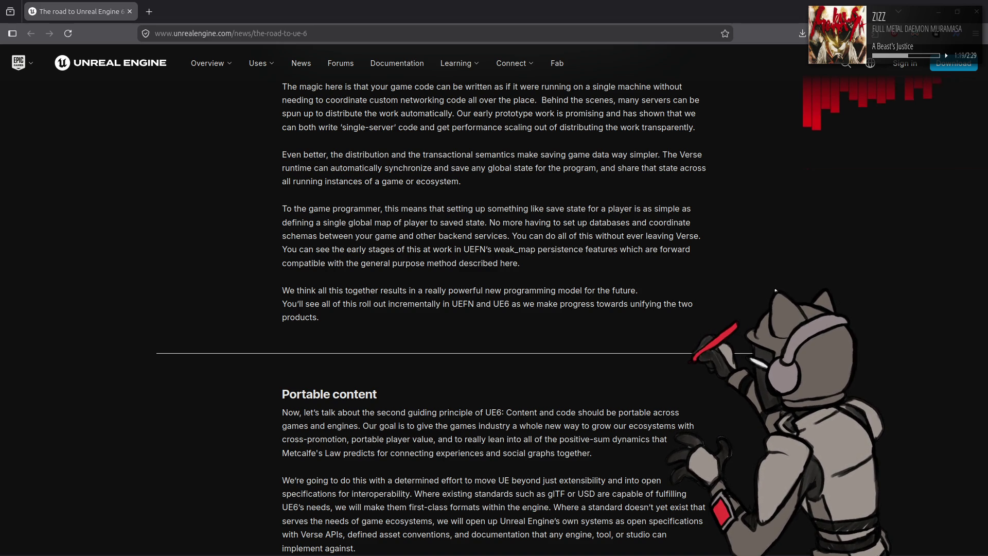
{"action": "scroll", "coordinate": [495, 308], "scroll_direction": "down", "scroll_amount": 2}
{"action": "scroll", "coordinate": [494, 309], "scroll_direction": "down", "scroll_amount": 2}
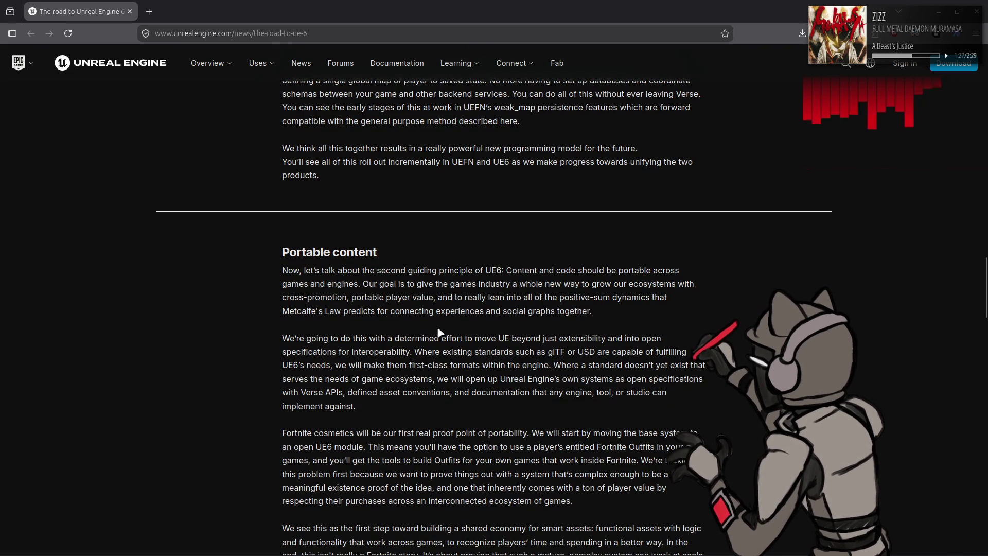
{"action": "mouse_move", "coordinate": [467, 338]}
{"action": "left_mouse_down"}
{"action": "mouse_move", "coordinate": [677, 345]}
{"action": "mouse_move", "coordinate": [339, 356]}
{"action": "mouse_move", "coordinate": [432, 354]}
{"action": "left_mouse_up"}
{"action": "left_click", "coordinate": [633, 365]}
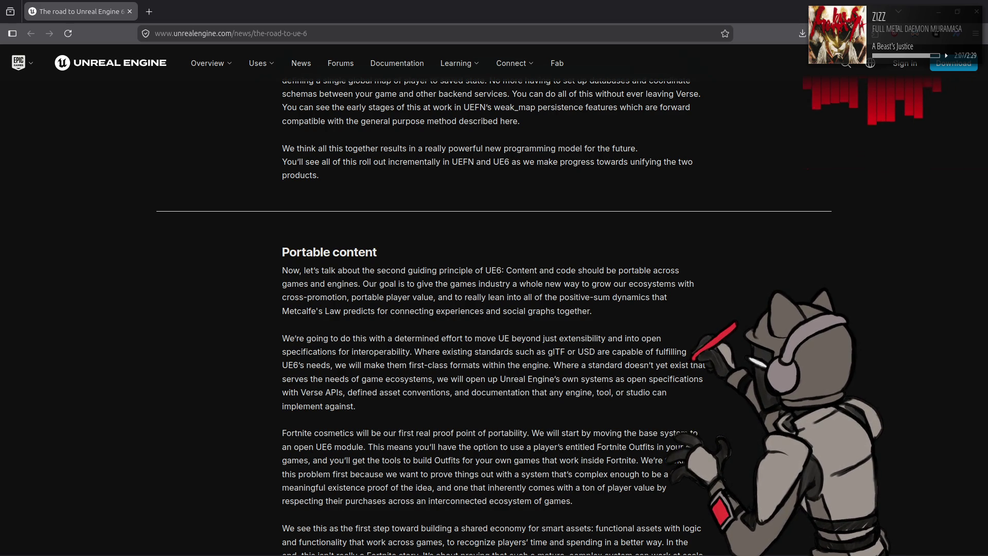
{"action": "scroll", "coordinate": [272, 361], "scroll_direction": "down", "scroll_amount": 2}
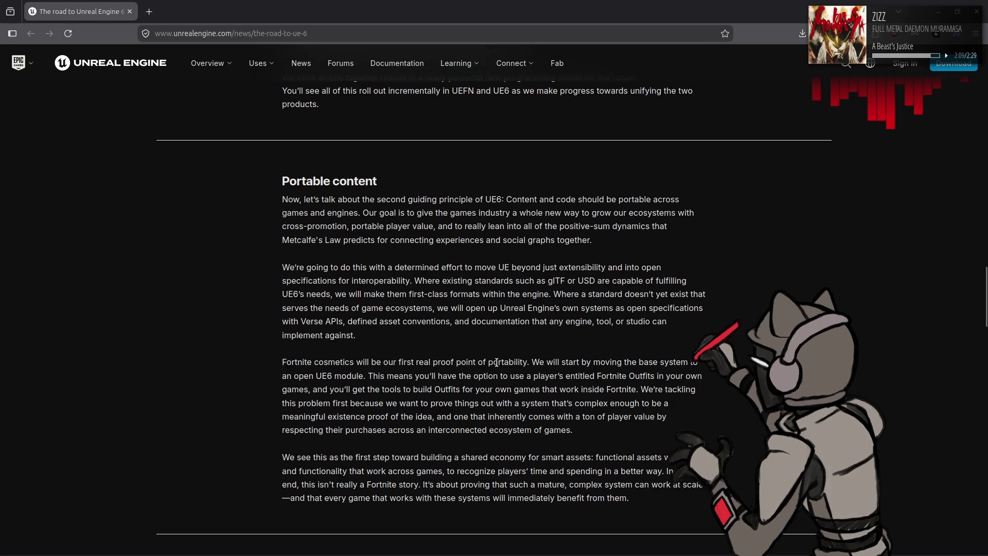
Step: Highlight Portable content sentences, including the shared-economy one, then clear the highlight
{"action": "left_click_drag", "start_coordinate": [278, 362], "coordinate": [527, 361]}
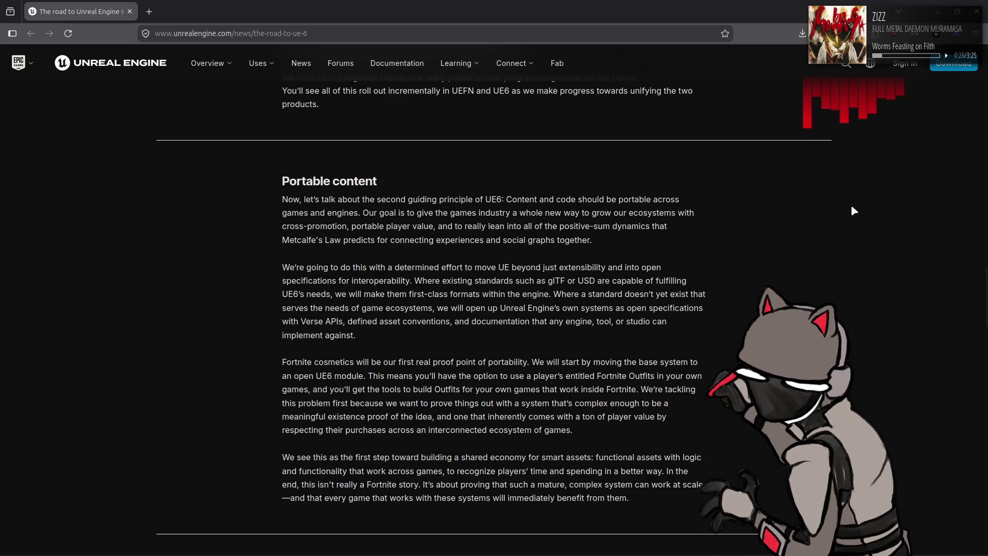
{"action": "scroll", "coordinate": [857, 210], "scroll_direction": "down", "scroll_amount": 2}
{"action": "left_click_drag", "start_coordinate": [280, 386], "coordinate": [599, 387]}
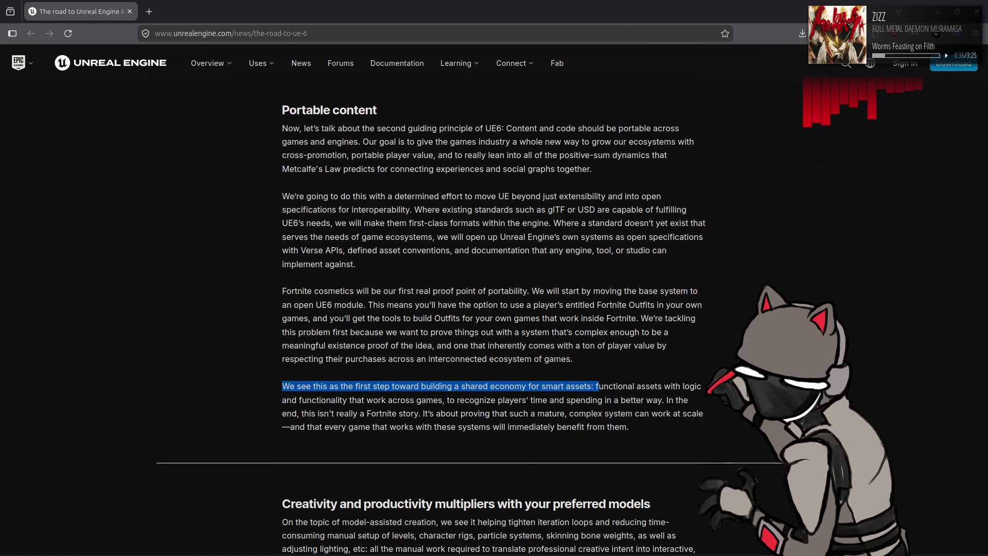
{"action": "key", "text": "Escape"}
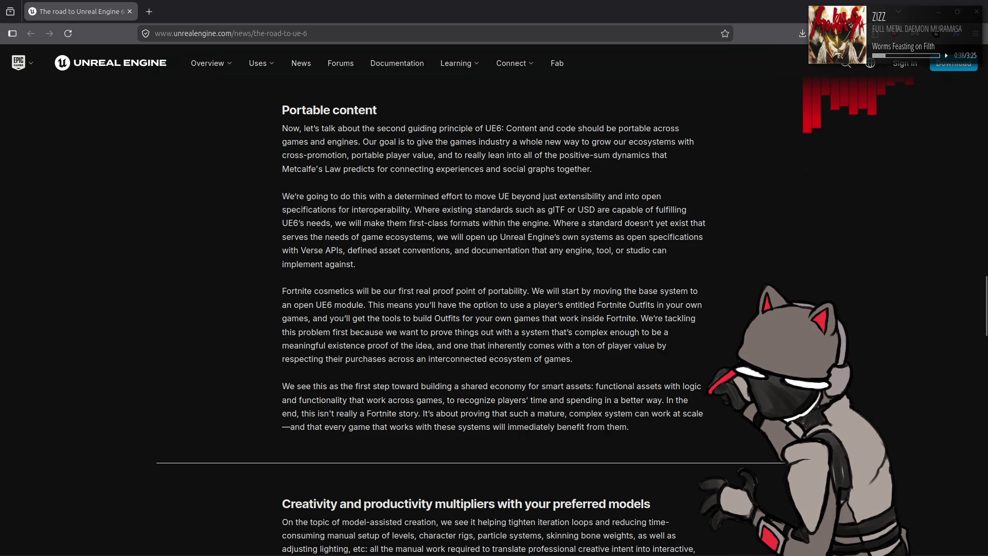
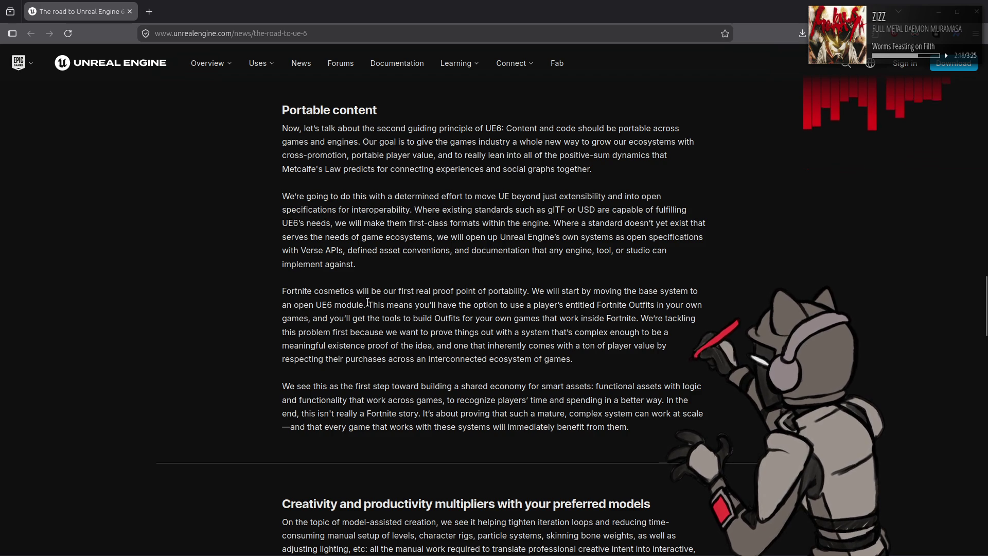
Step: Read down to the model-assisted creation section, highlighting the Outfits, Fortnite-story and model-assisted creation lines
{"action": "mouse_move", "coordinate": [374, 305]}
{"action": "left_mouse_down"}
{"action": "mouse_move", "coordinate": [722, 301]}
{"action": "mouse_move", "coordinate": [285, 320]}
{"action": "mouse_move", "coordinate": [640, 318]}
{"action": "left_mouse_up"}
{"action": "left_click", "coordinate": [686, 315]}
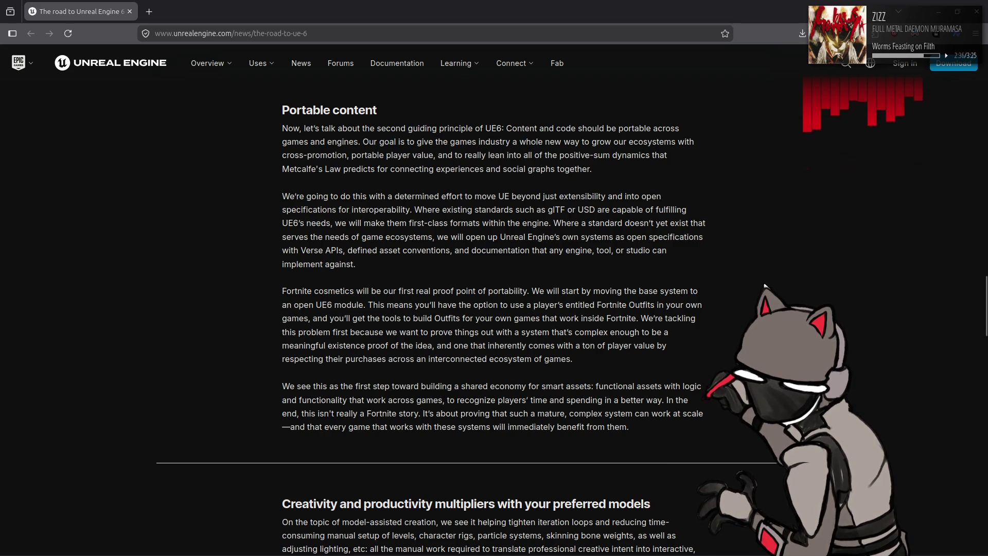
{"action": "scroll", "coordinate": [765, 286], "scroll_direction": "down", "scroll_amount": 1}
{"action": "scroll", "coordinate": [766, 286], "scroll_direction": "down", "scroll_amount": 5}
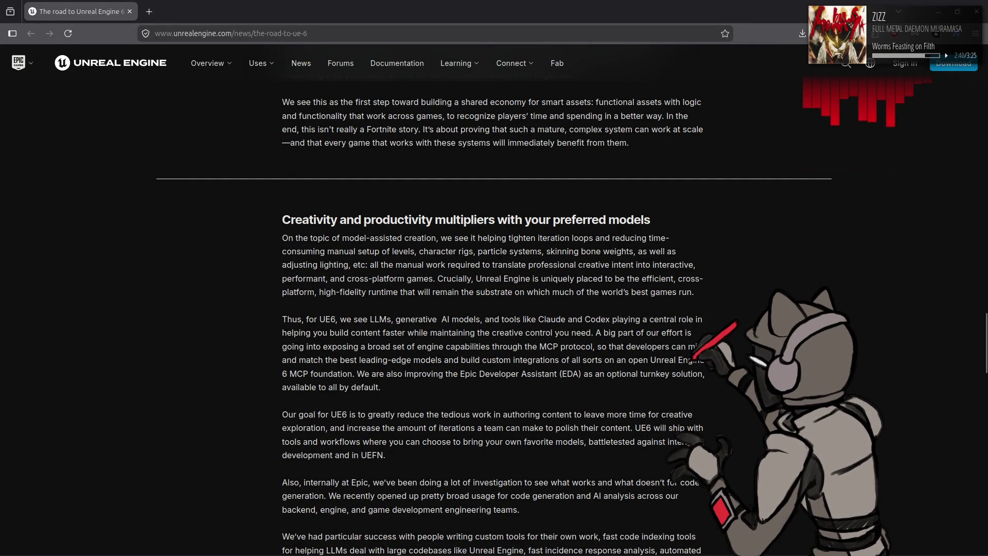
{"action": "left_click_drag", "start_coordinate": [282, 239], "coordinate": [438, 240]}
{"action": "scroll", "coordinate": [844, 283], "scroll_direction": "up", "scroll_amount": 1}
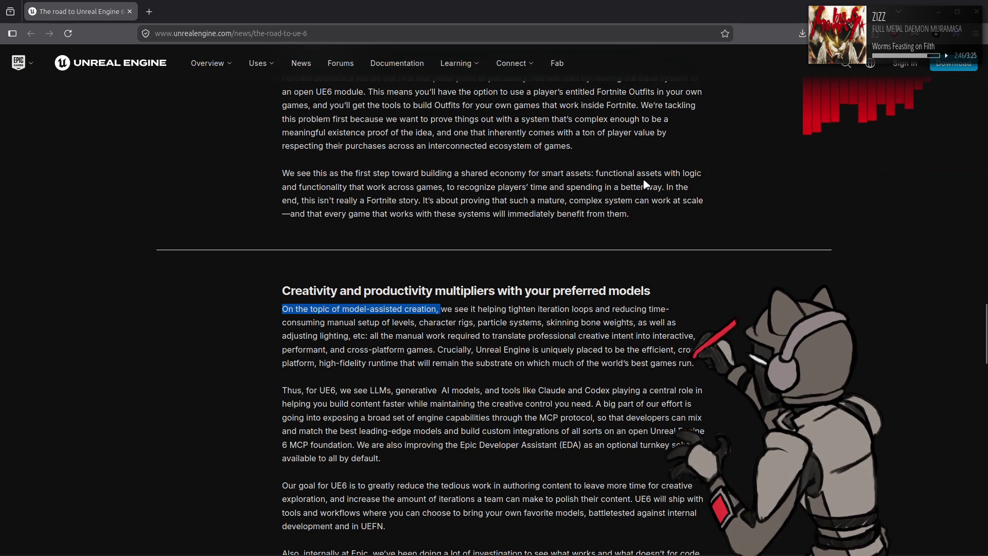
{"action": "left_click_drag", "start_coordinate": [283, 201], "coordinate": [427, 202]}
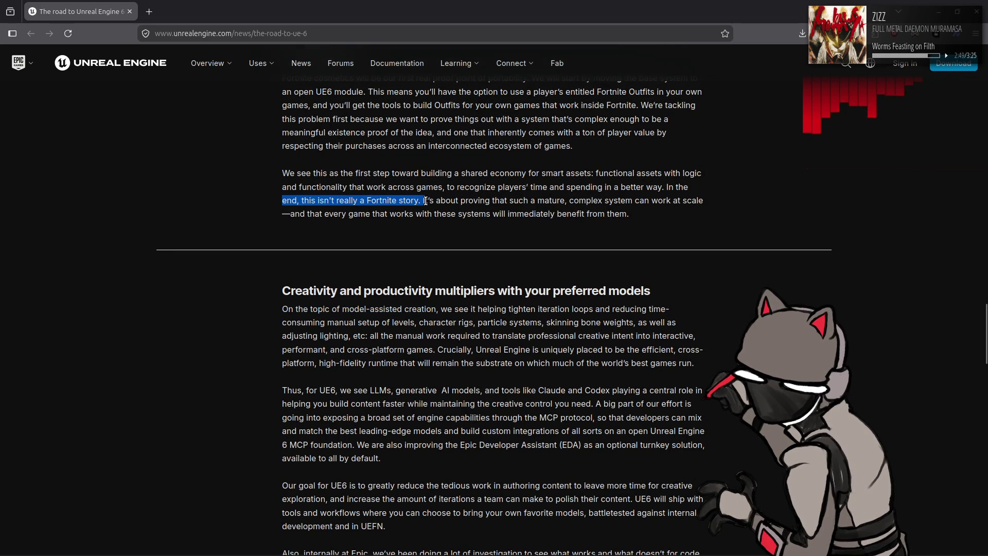
{"action": "left_click", "coordinate": [739, 263]}
{"action": "left_click_drag", "start_coordinate": [283, 309], "coordinate": [440, 309]}
{"action": "scroll", "coordinate": [206, 271], "scroll_direction": "up", "scroll_amount": 4}
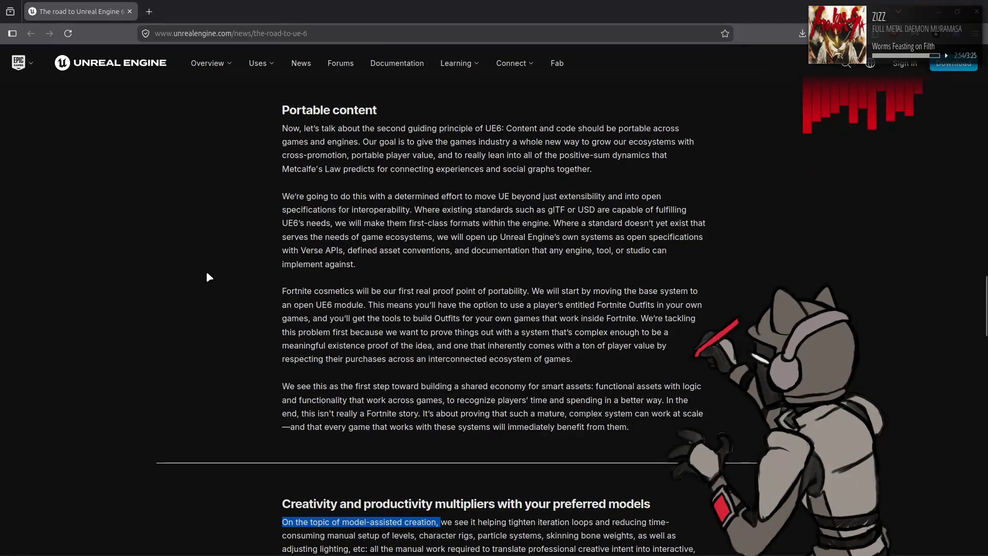
{"action": "scroll", "coordinate": [205, 270], "scroll_direction": "down", "scroll_amount": 5}
{"action": "left_click", "coordinate": [178, 248]}
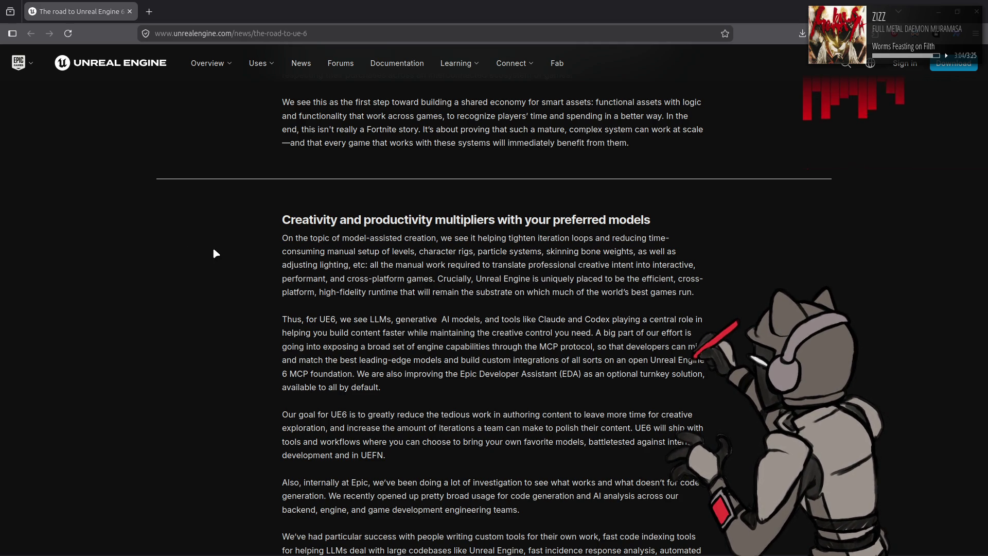
Step: Highlight and clear the lines on Unreal Engine being uniquely placed, the high-fidelity runtime, and 'Thus'
{"action": "left_click_drag", "start_coordinate": [527, 292], "coordinate": [542, 280]}
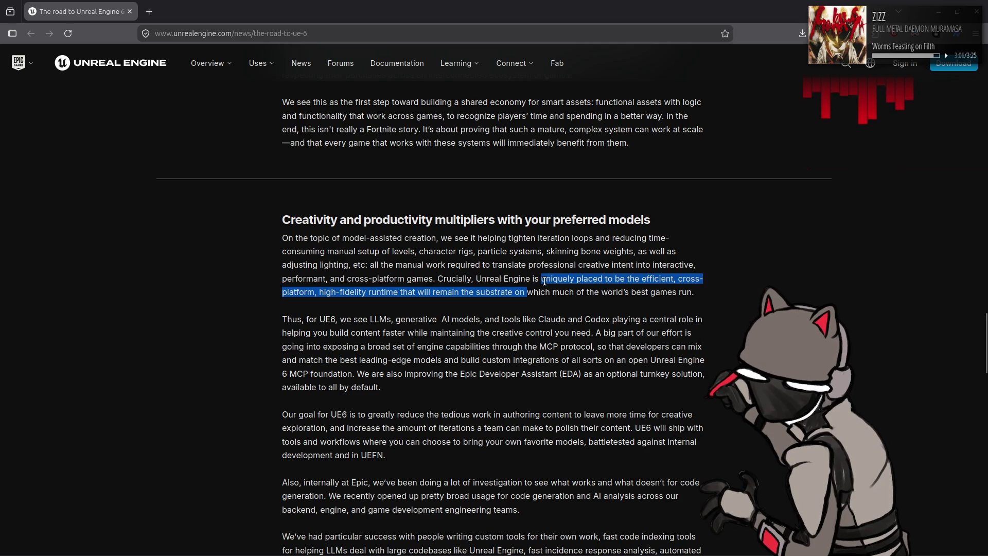
{"action": "left_click", "coordinate": [680, 282]}
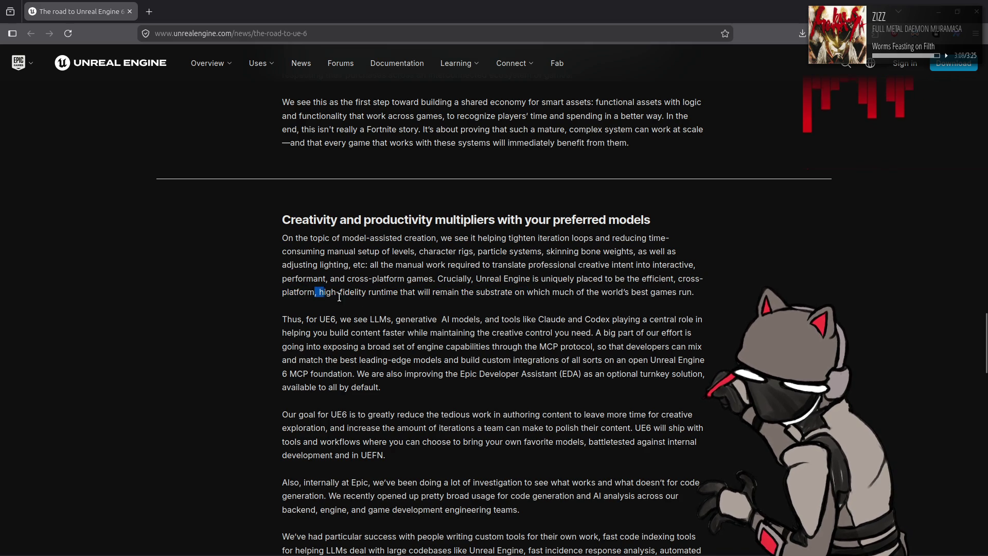
{"action": "left_click_drag", "start_coordinate": [315, 292], "coordinate": [398, 291]}
{"action": "left_click_drag", "start_coordinate": [459, 293], "coordinate": [695, 292]}
{"action": "left_click", "coordinate": [465, 305]}
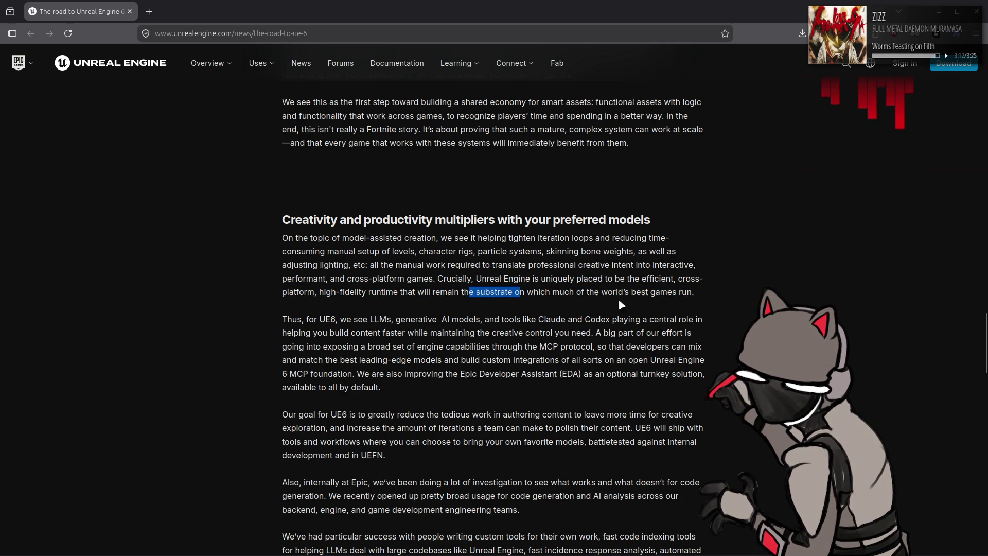
{"action": "left_click", "coordinate": [731, 271]}
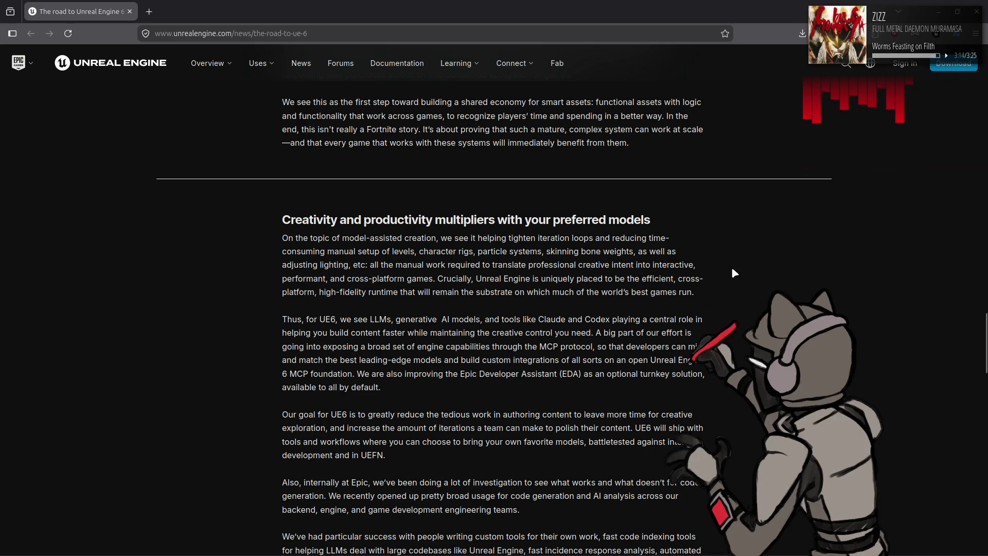
{"action": "scroll", "coordinate": [731, 271], "scroll_direction": "down", "scroll_amount": 2}
{"action": "left_click_drag", "start_coordinate": [262, 250], "coordinate": [295, 250]}
{"action": "left_click", "coordinate": [205, 271]}
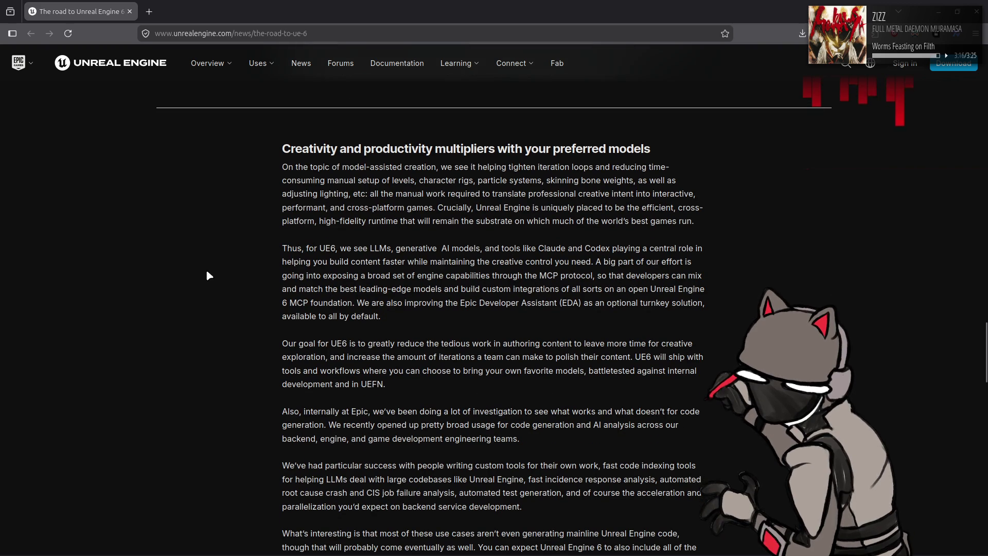
{"action": "left_click_drag", "start_coordinate": [350, 249], "coordinate": [476, 250]}
{"action": "left_click", "coordinate": [436, 250]}
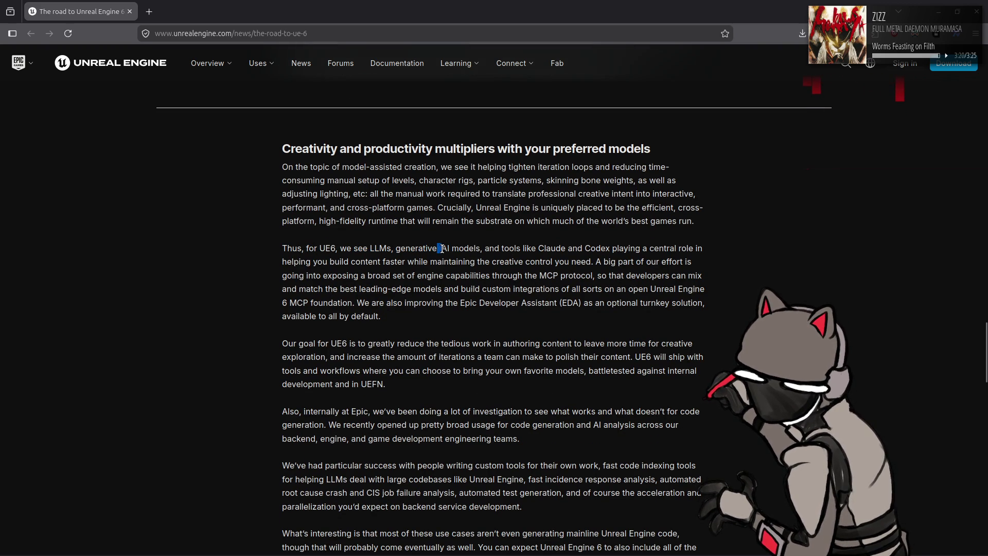
{"action": "left_click_drag", "start_coordinate": [495, 247], "coordinate": [700, 247]}
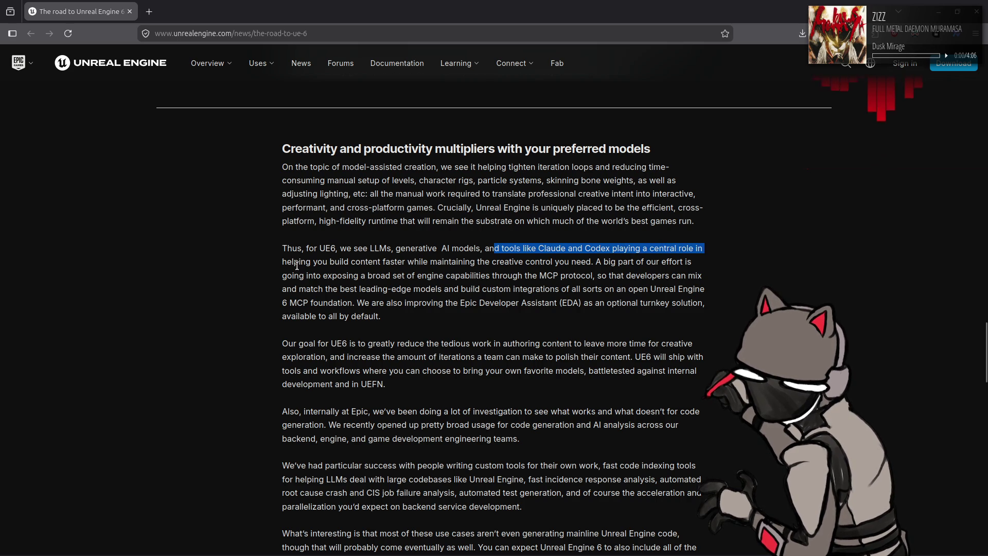
{"action": "left_click_drag", "start_coordinate": [287, 262], "coordinate": [380, 262]}
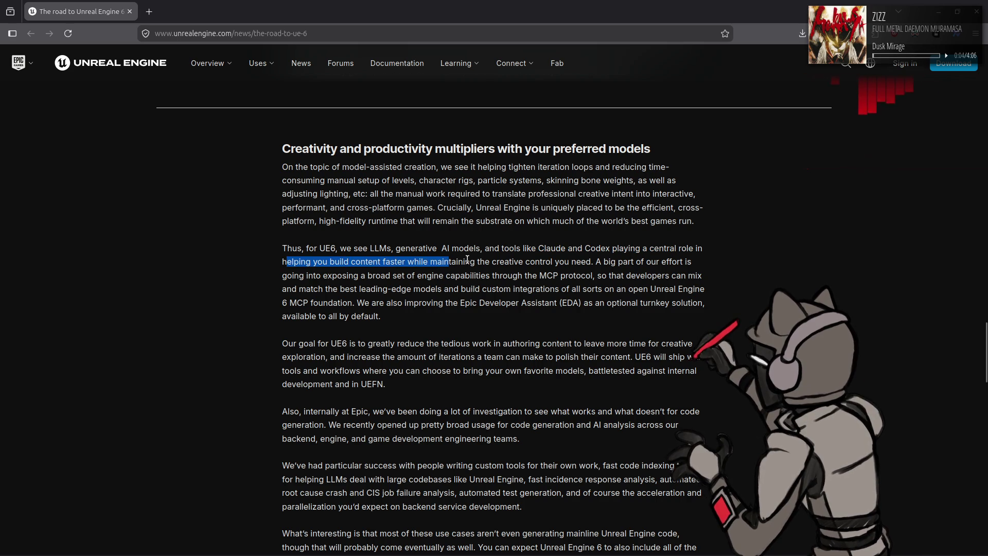
{"action": "left_click", "coordinate": [720, 248]}
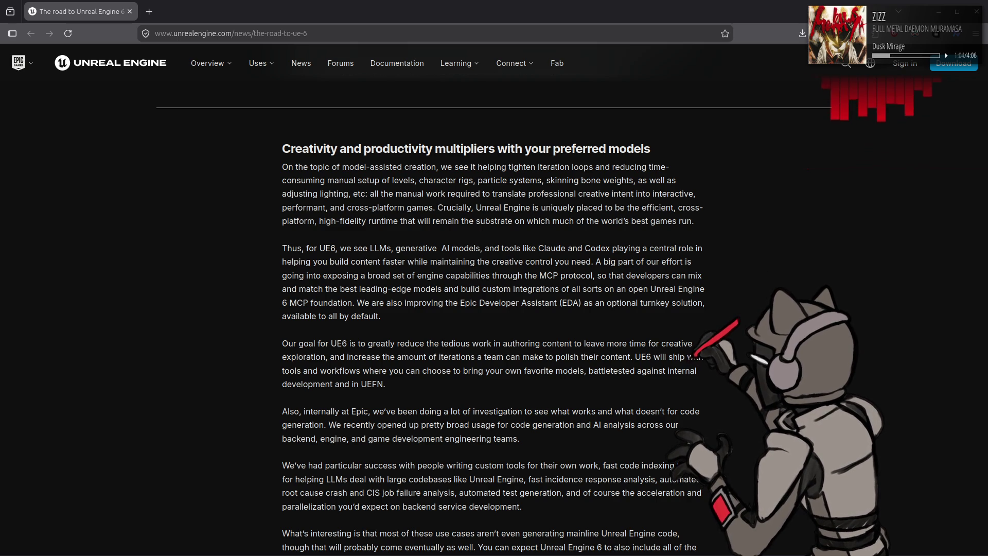
{"action": "scroll", "coordinate": [495, 309], "scroll_direction": "down", "scroll_amount": 2}
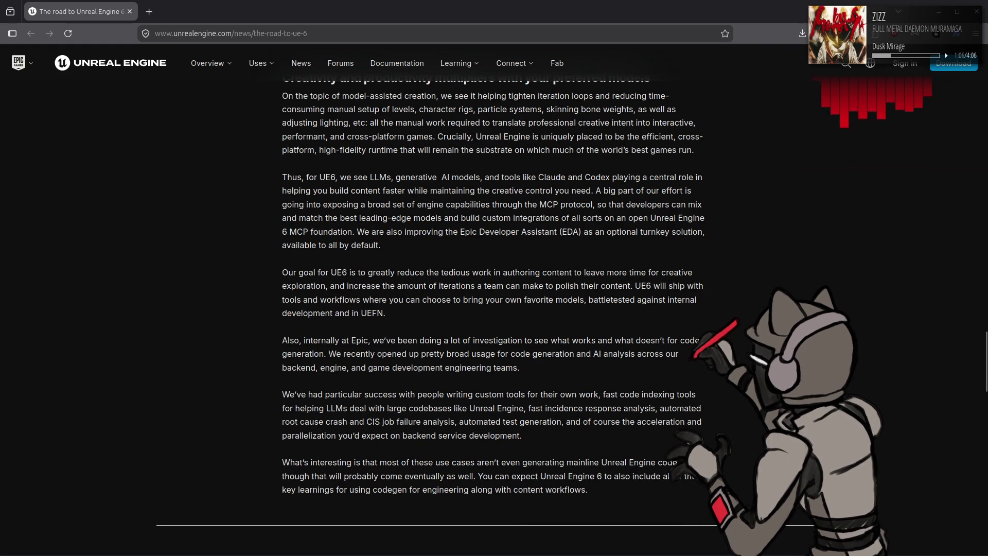
Step: Highlight and clear the Epic Developer Assistant, tedious authoring work and creative exploration phrases
{"action": "left_click_drag", "start_coordinate": [459, 233], "coordinate": [584, 233]}
{"action": "left_click", "coordinate": [614, 238]}
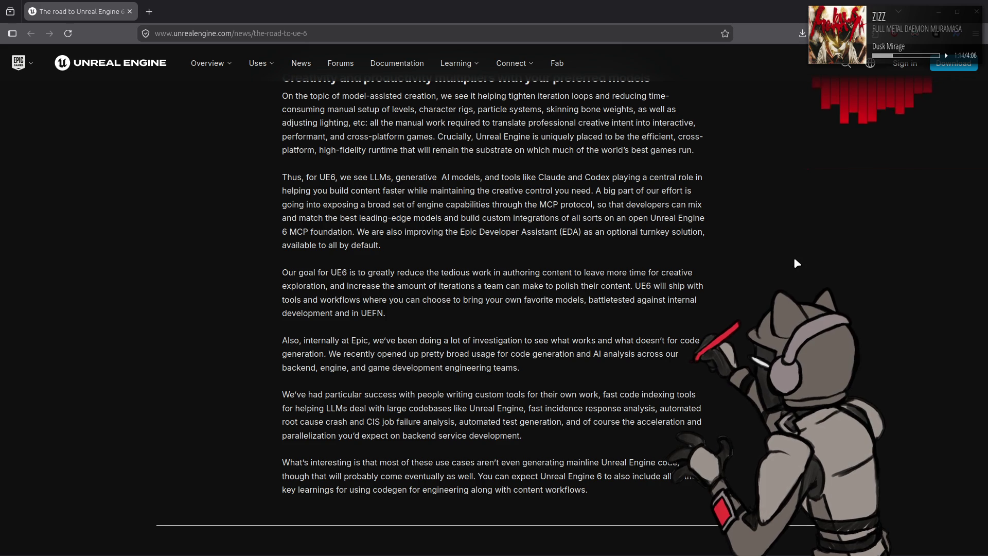
{"action": "left_click_drag", "start_coordinate": [420, 273], "coordinate": [558, 271]}
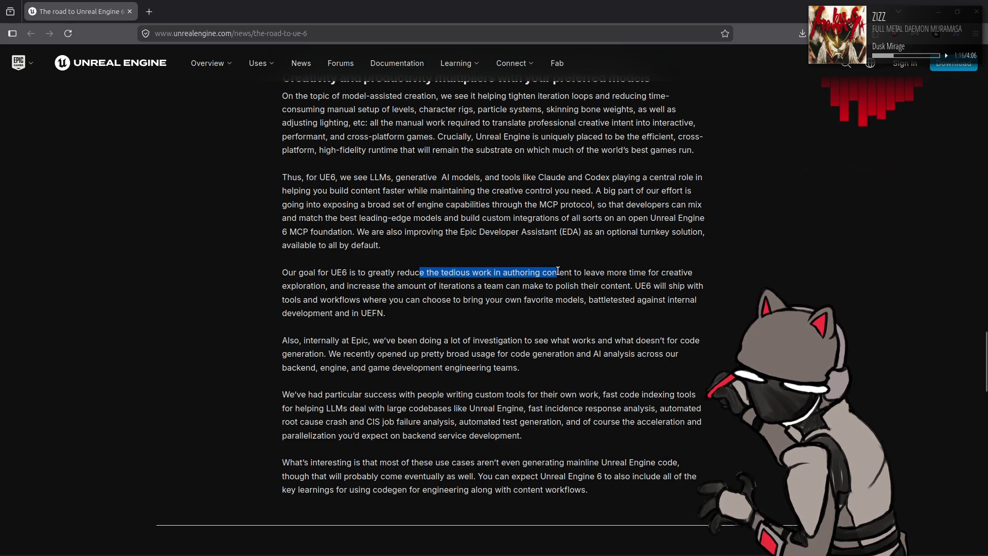
{"action": "left_click", "coordinate": [617, 272]}
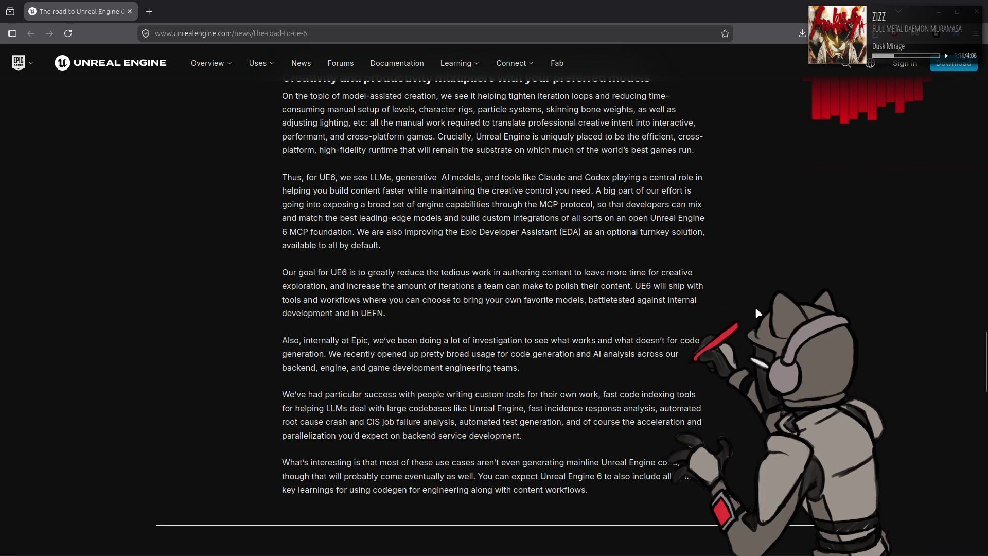
{"action": "mouse_move", "coordinate": [647, 272]}
{"action": "left_mouse_down"}
{"action": "mouse_move", "coordinate": [691, 286]}
{"action": "mouse_move", "coordinate": [326, 287]}
{"action": "left_mouse_up"}
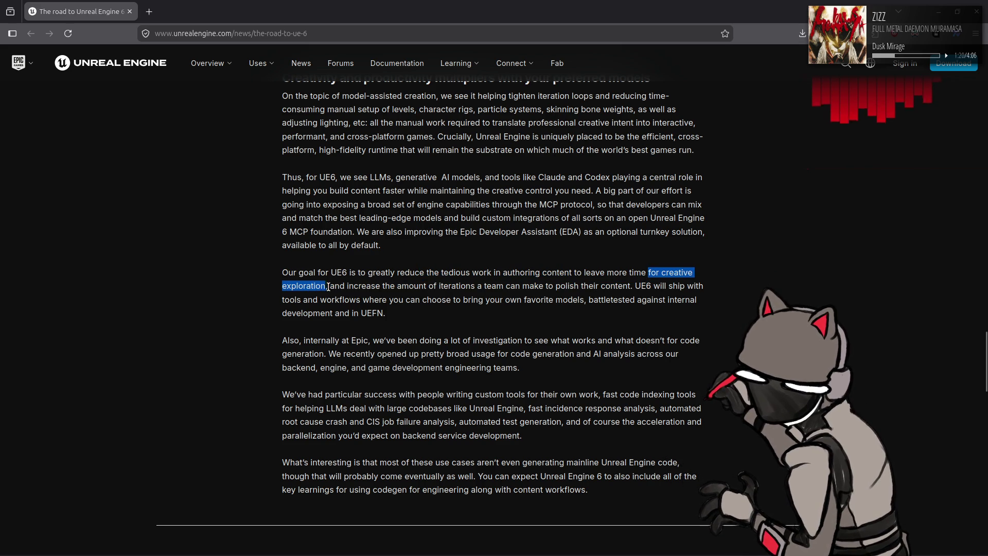
{"action": "left_click", "coordinate": [713, 312]}
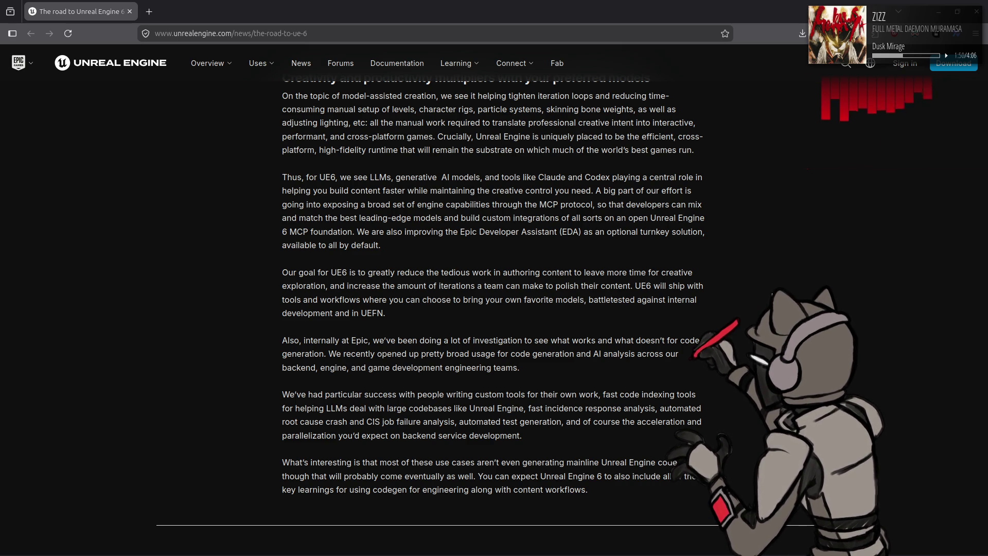
Step: Highlight the sentence on broad code-generation use by engineering teams, then read on to 'The path from here to there'
{"action": "mouse_move", "coordinate": [329, 354]}
{"action": "left_mouse_down"}
{"action": "mouse_move", "coordinate": [635, 354]}
{"action": "mouse_move", "coordinate": [542, 354]}
{"action": "left_mouse_up"}
{"action": "mouse_move", "coordinate": [445, 354]}
{"action": "left_mouse_down"}
{"action": "mouse_move", "coordinate": [296, 381]}
{"action": "mouse_move", "coordinate": [518, 370]}
{"action": "left_mouse_up"}
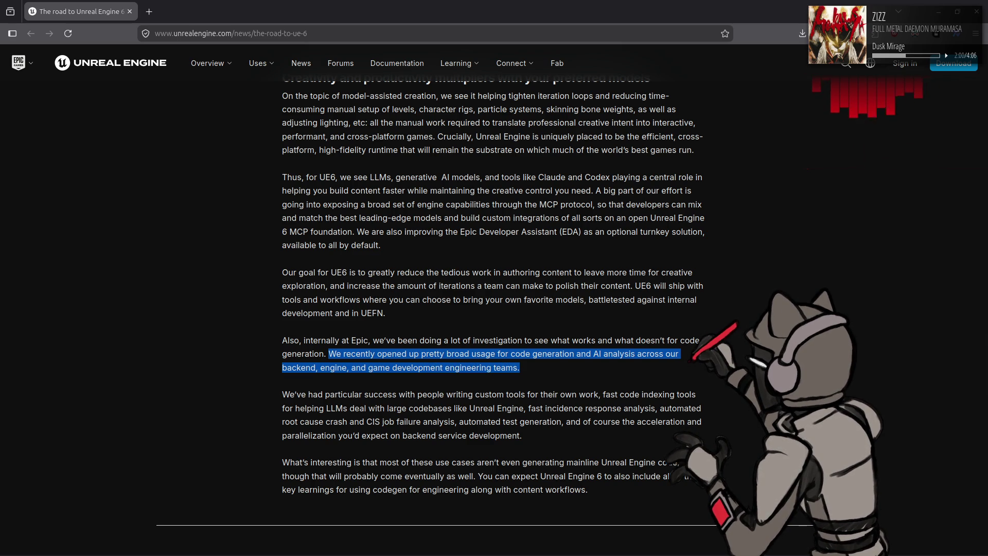
{"action": "left_click", "coordinate": [518, 370]}
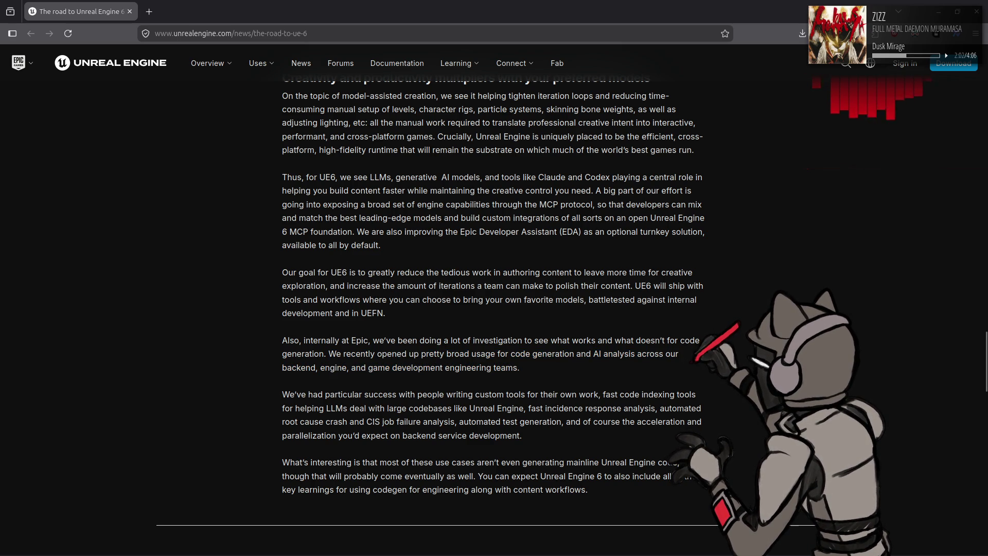
{"action": "scroll", "coordinate": [494, 309], "scroll_direction": "down", "scroll_amount": 2}
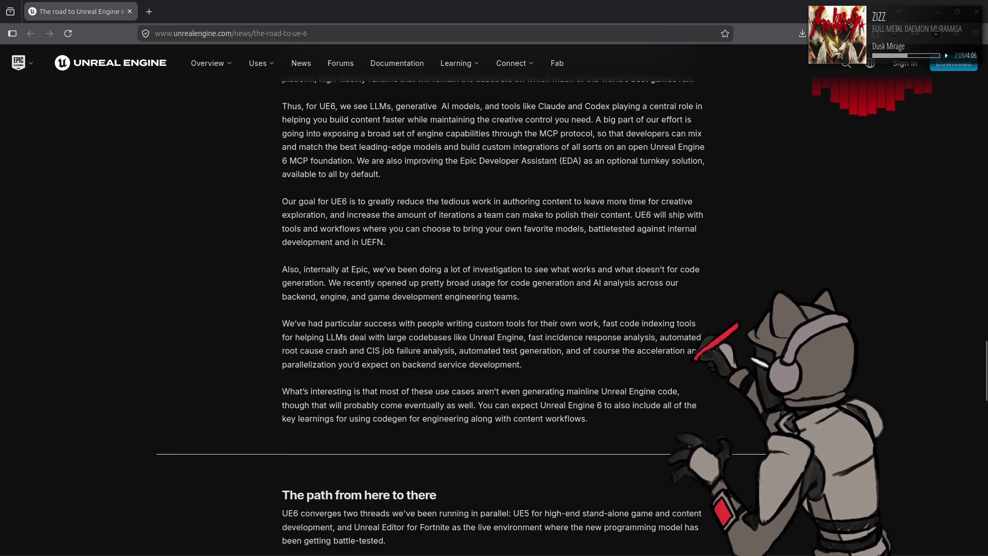
{"action": "scroll", "coordinate": [494, 309], "scroll_direction": "down", "scroll_amount": 2}
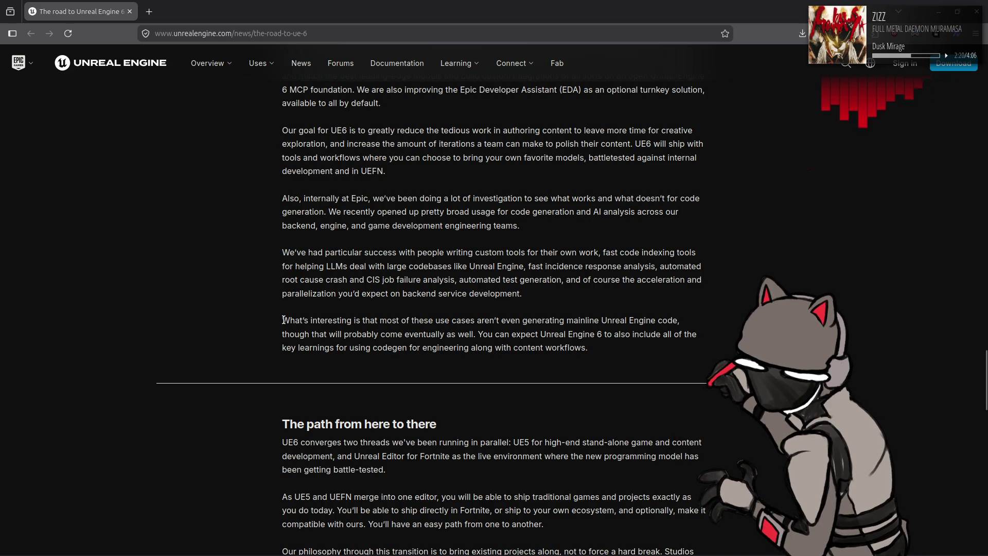
{"action": "mouse_move", "coordinate": [282, 320]}
{"action": "left_mouse_down"}
{"action": "mouse_move", "coordinate": [582, 335]}
{"action": "mouse_move", "coordinate": [694, 319]}
{"action": "mouse_move", "coordinate": [408, 348]}
{"action": "mouse_move", "coordinate": [344, 348]}
{"action": "mouse_move", "coordinate": [344, 334]}
{"action": "left_mouse_up"}
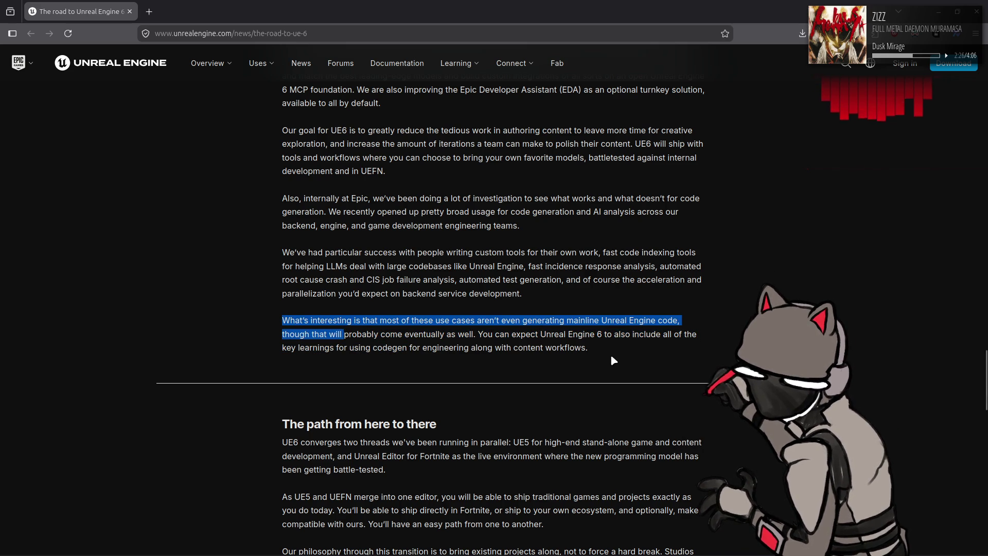
{"action": "left_click", "coordinate": [653, 354]}
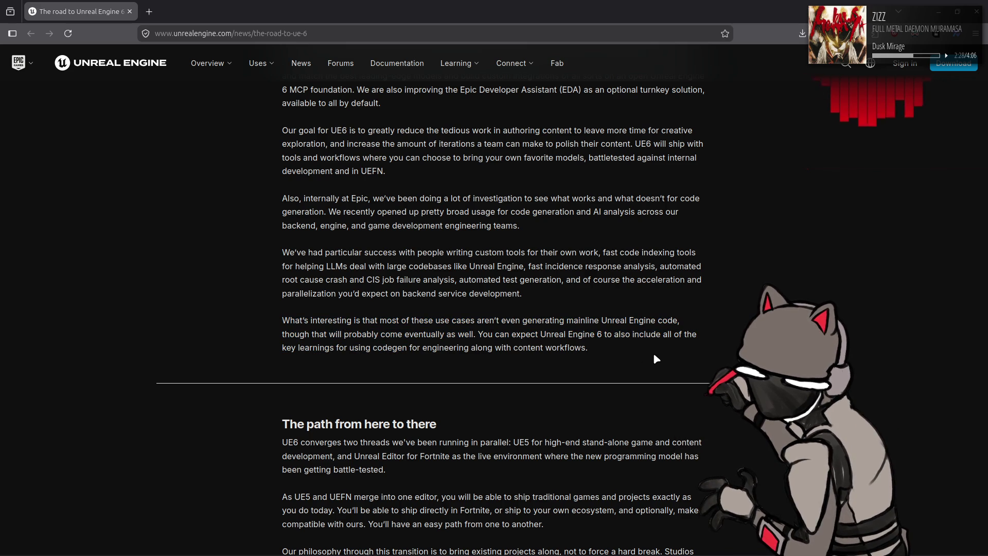
{"action": "double_click", "coordinate": [451, 335]}
{"action": "left_click", "coordinate": [609, 349], "text": "shift"}
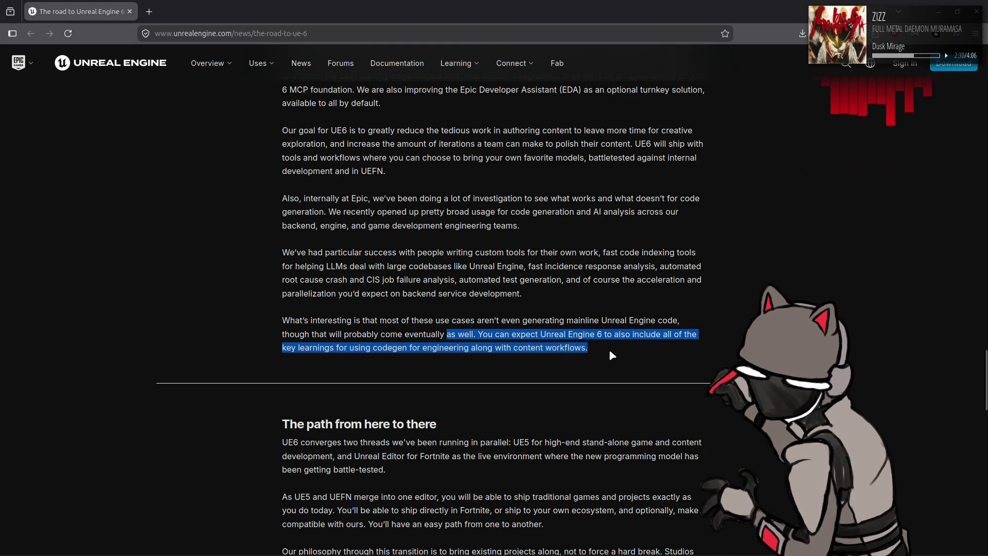
{"action": "left_click", "coordinate": [644, 360]}
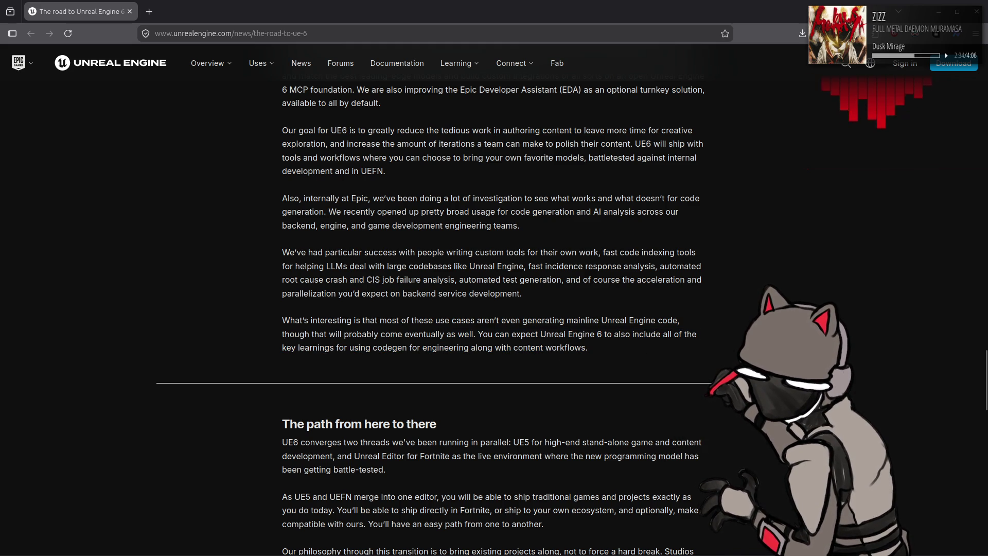
{"action": "scroll", "coordinate": [494, 318], "scroll_direction": "down", "scroll_amount": 4}
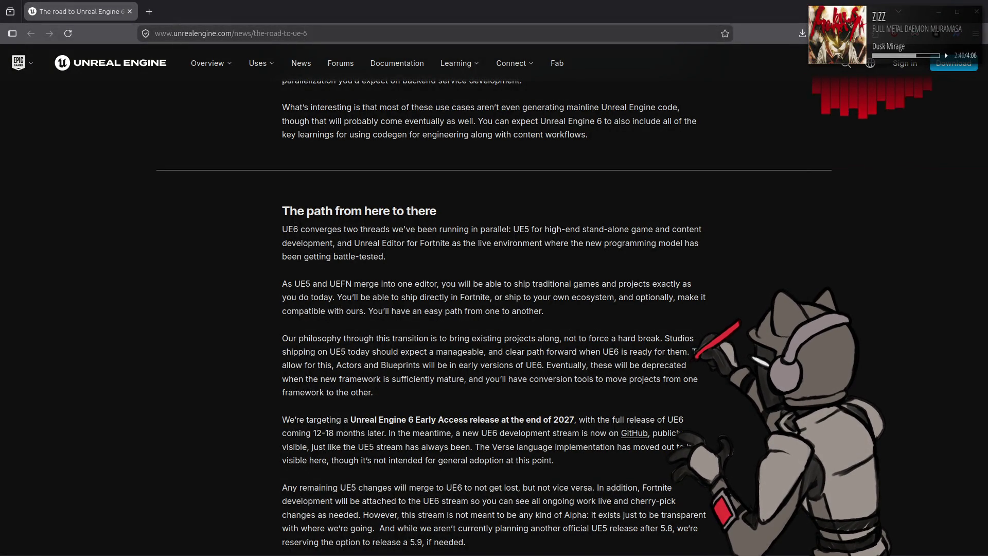
{"action": "scroll", "coordinate": [495, 317], "scroll_direction": "down", "scroll_amount": 3}
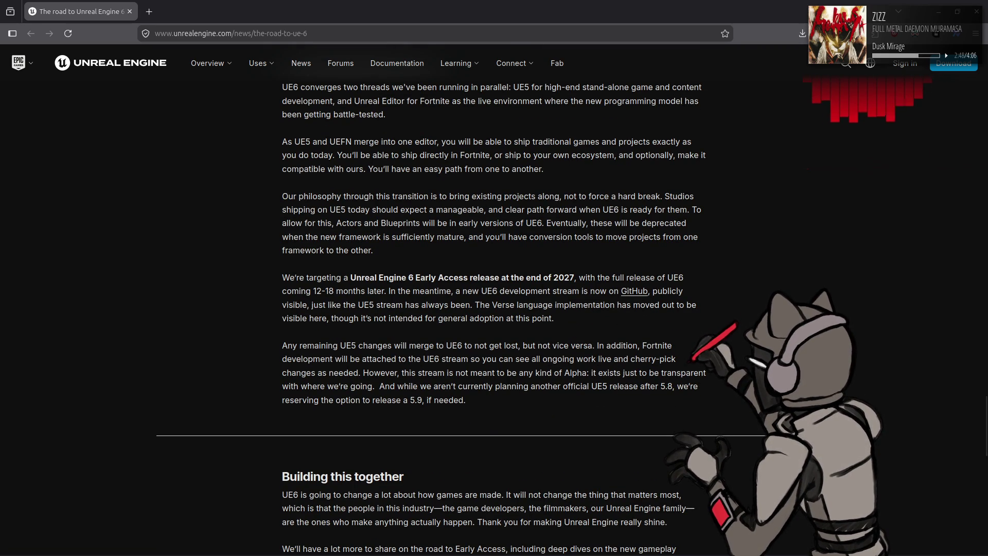
Step: Highlight the line about the Early Access release at the end of 2027, then read further down
{"action": "left_click_drag", "start_coordinate": [394, 278], "coordinate": [585, 278]}
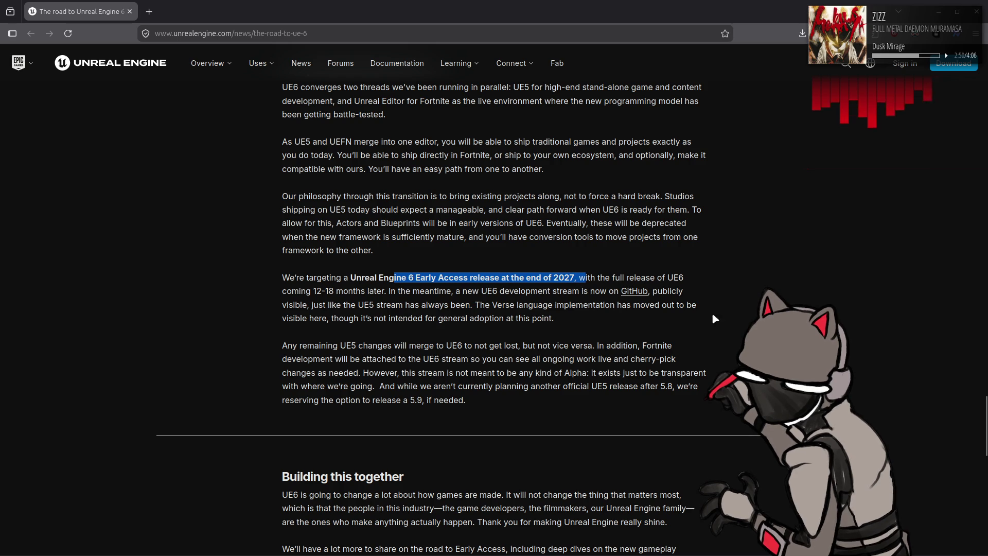
{"action": "left_click", "coordinate": [585, 279]}
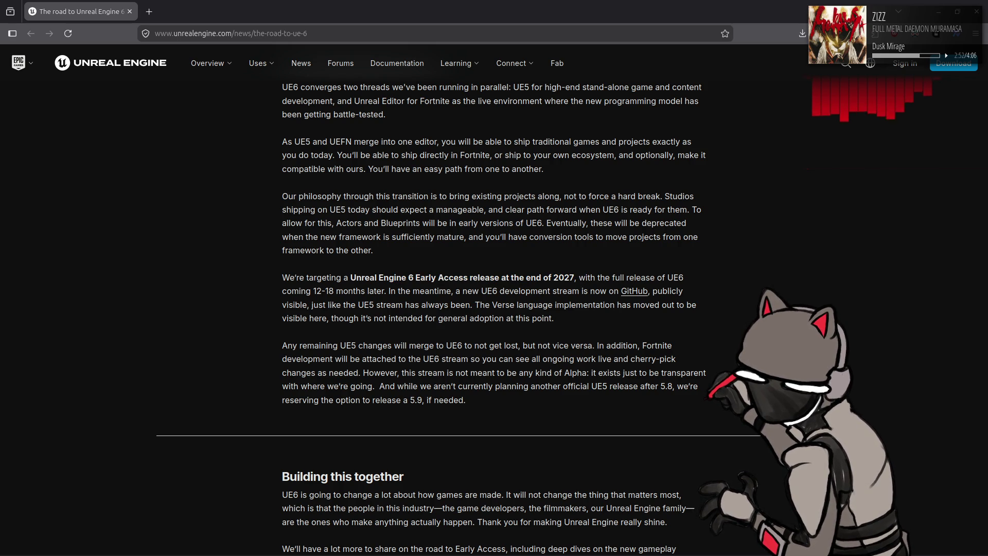
{"action": "scroll", "coordinate": [494, 309], "scroll_direction": "down", "scroll_amount": 3}
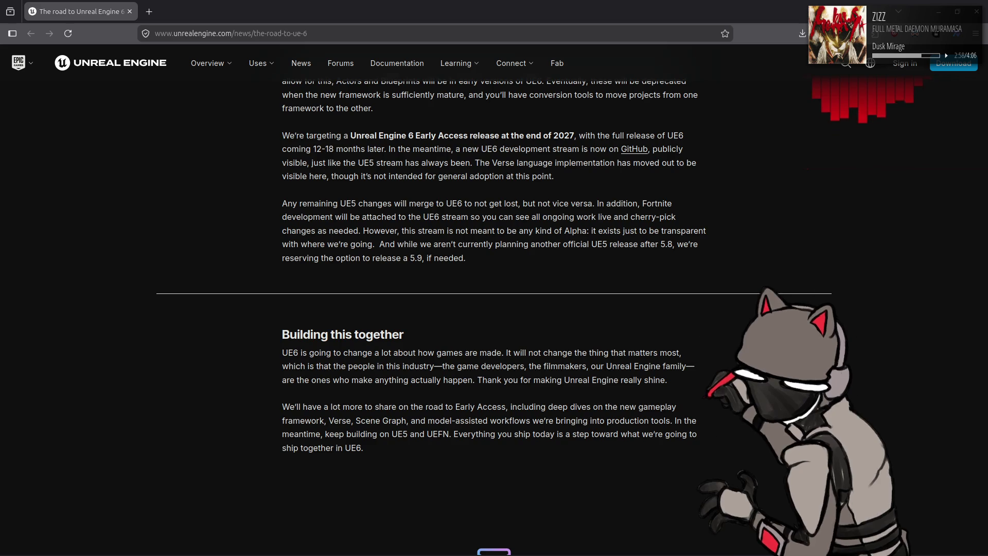
{"action": "scroll", "coordinate": [494, 309], "scroll_direction": "down", "scroll_amount": 3}
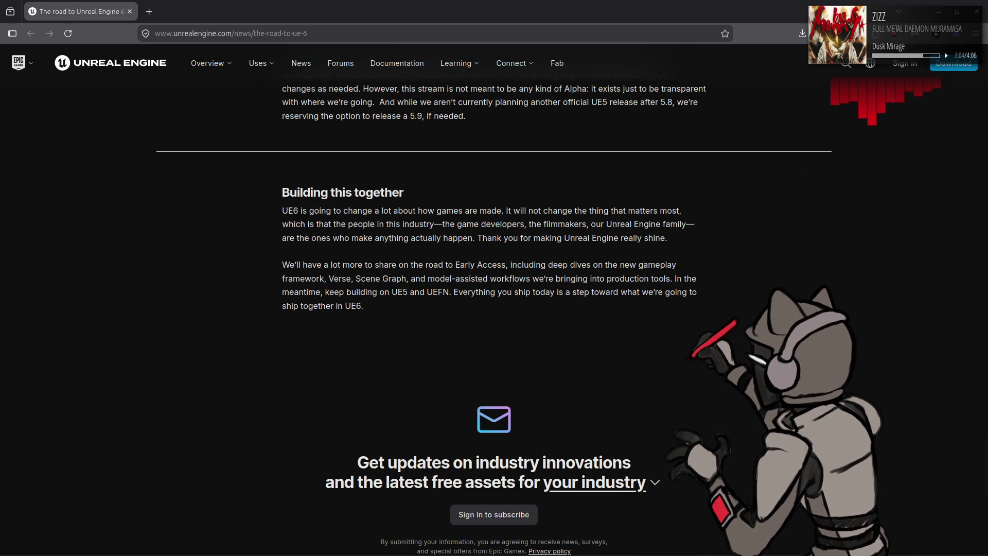
Step: Highlight the closing sentence on what matters most to game developers, then return to the Godot editor
{"action": "left_click_drag", "start_coordinate": [505, 210], "coordinate": [658, 210]}
{"action": "mouse_move", "coordinate": [589, 210]}
{"action": "left_mouse_down"}
{"action": "mouse_move", "coordinate": [303, 224]}
{"action": "mouse_move", "coordinate": [685, 228]}
{"action": "left_mouse_up"}
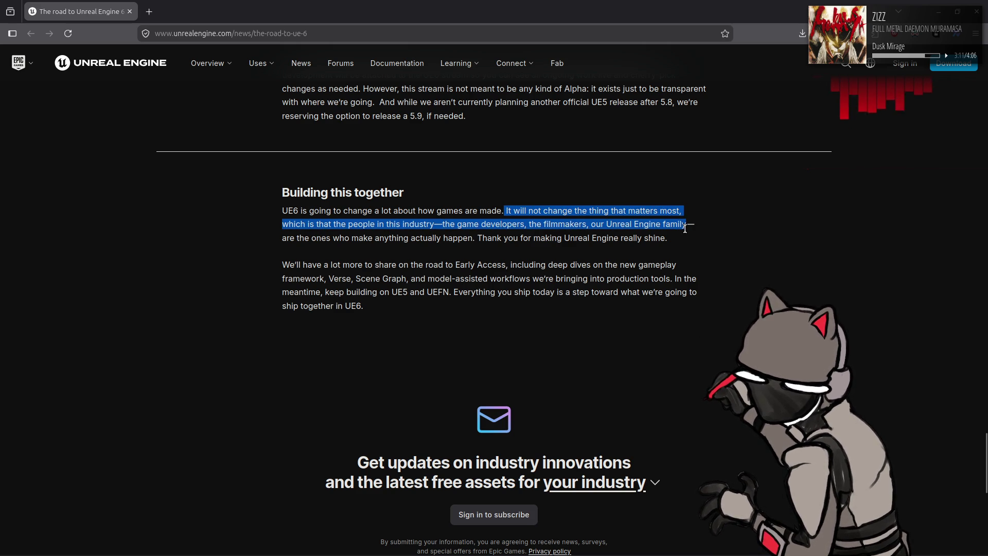
{"action": "left_click", "coordinate": [743, 261]}
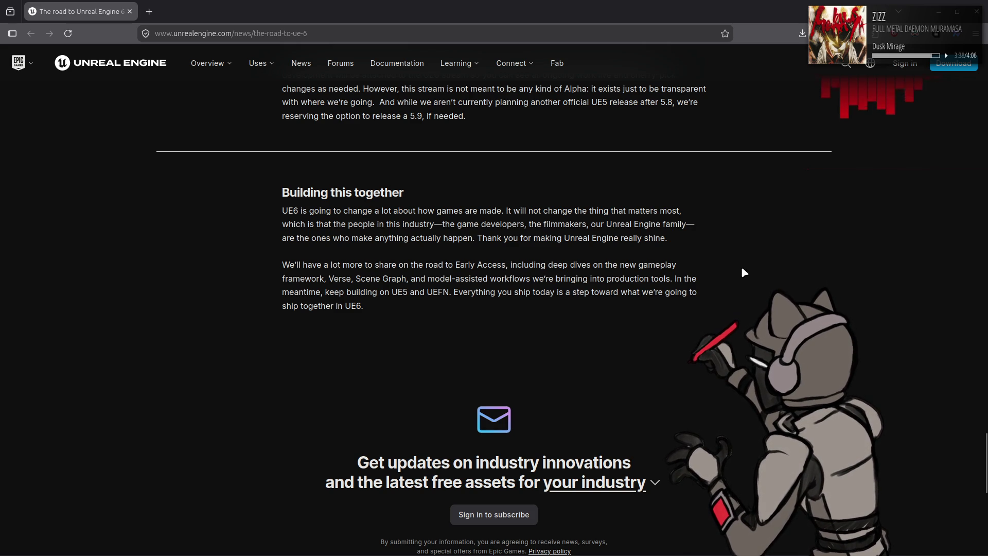
{"action": "scroll", "coordinate": [743, 265], "scroll_direction": "down", "scroll_amount": 3}
{"action": "key", "text": "alt+Tab"}
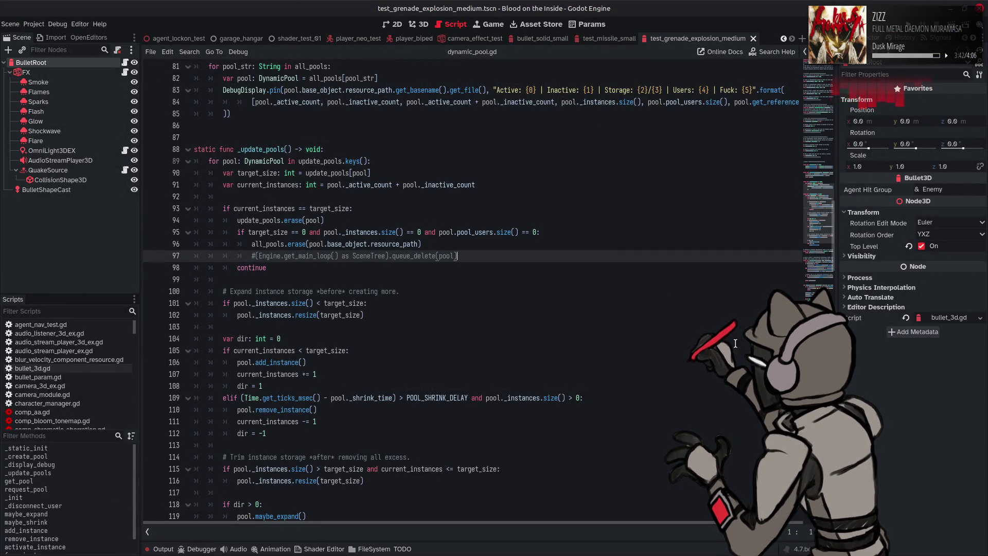
{"action": "mouse_move", "coordinate": [495, 554]}
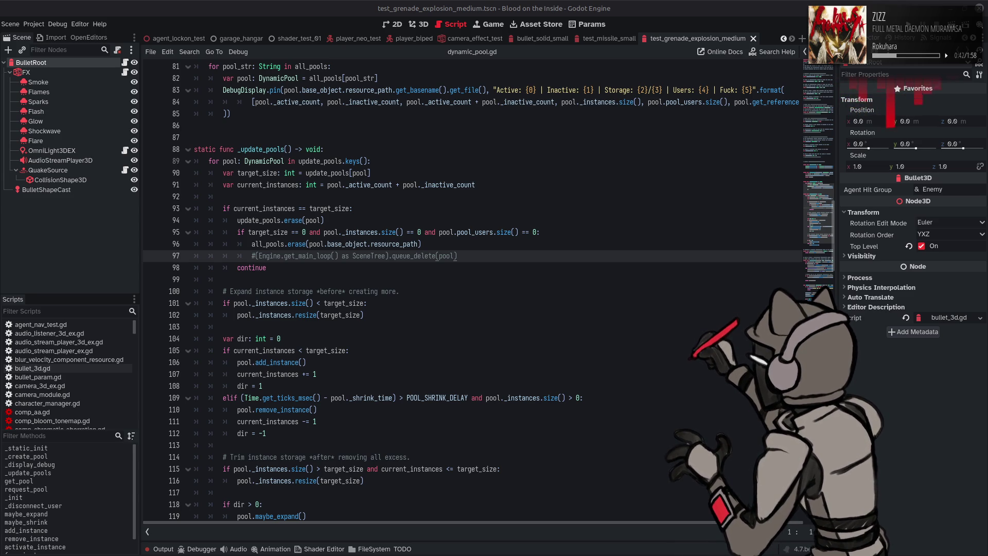
{"action": "key", "text": "alt+Tab"}
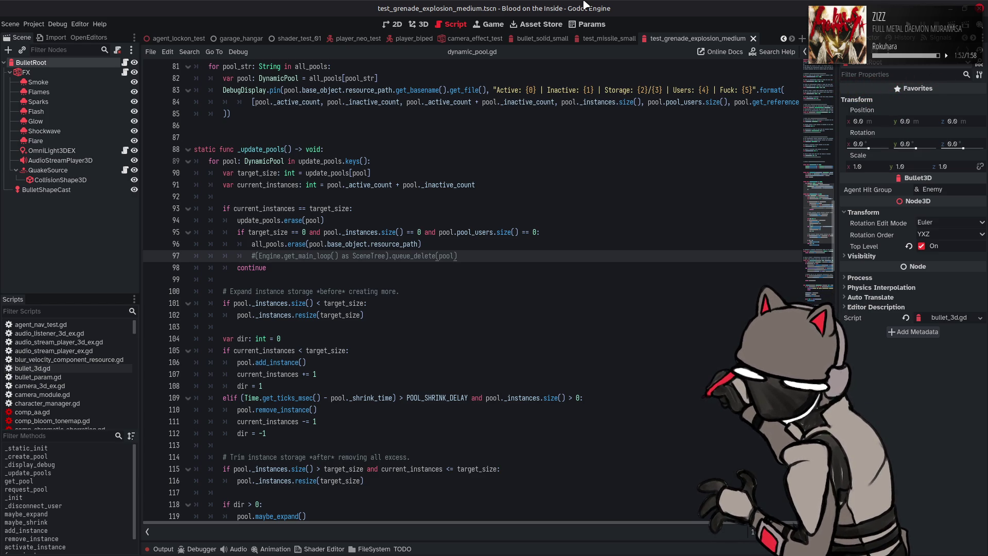
{"action": "left_click", "coordinate": [540, 24]}
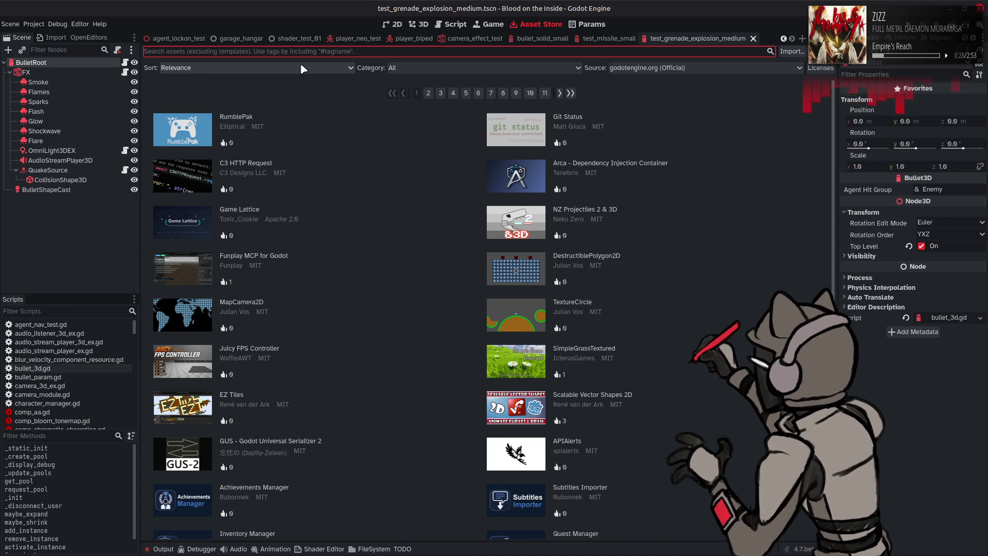
Step: Filter the Asset Store to the 3D category, reset it to All, and open GodotRedis's details
{"action": "left_click", "coordinate": [417, 68]}
{"action": "left_click", "coordinate": [412, 105]}
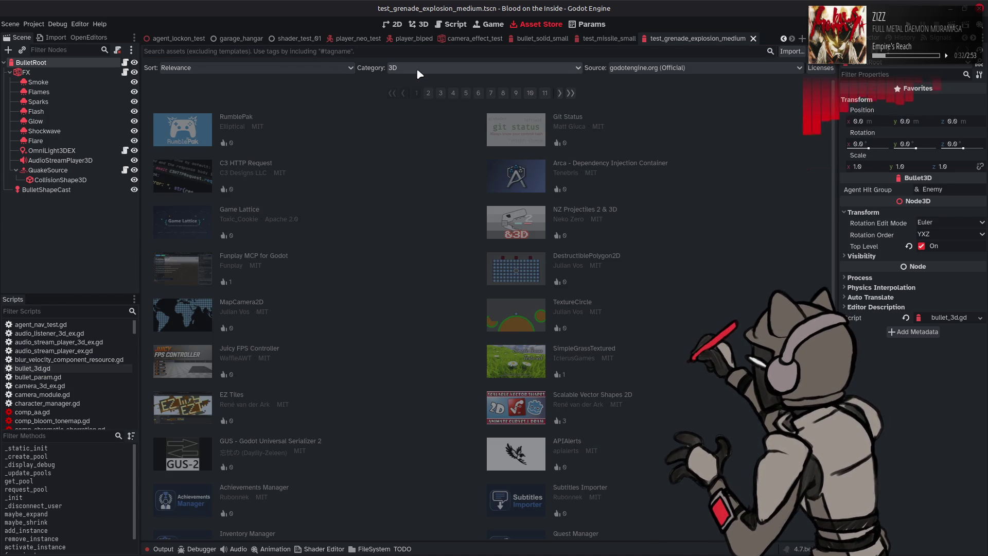
{"action": "left_click", "coordinate": [416, 68]}
{"action": "left_click", "coordinate": [416, 76]}
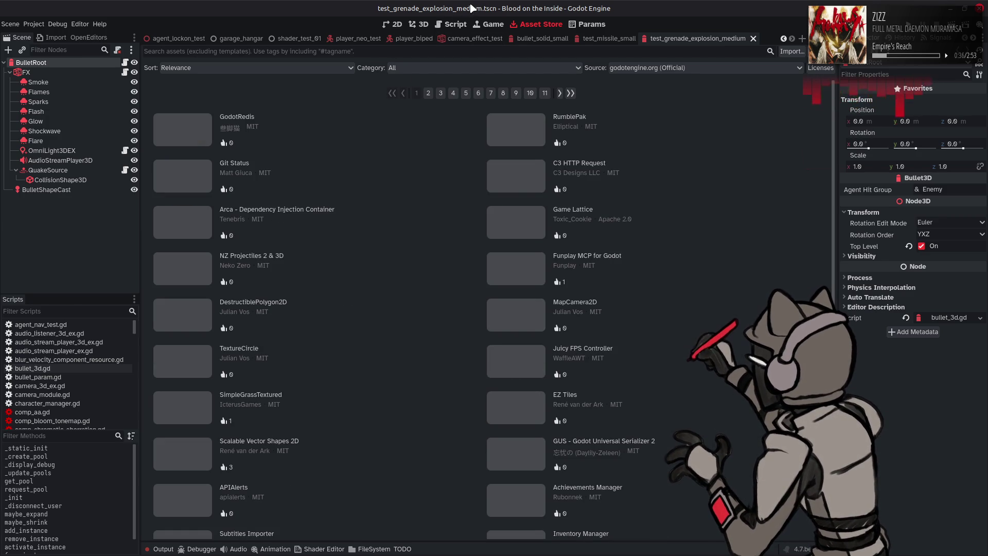
{"action": "left_click", "coordinate": [251, 119]}
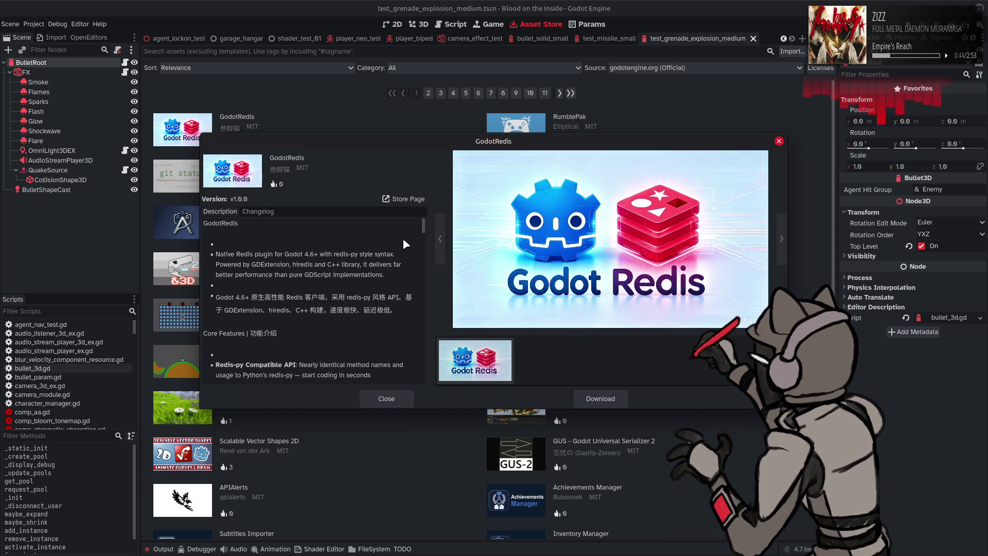
Step: Read through the GodotRedis description, example code and API list, then close the details dialog
{"action": "scroll", "coordinate": [402, 237], "scroll_direction": "down", "scroll_amount": 2}
{"action": "scroll", "coordinate": [251, 336], "scroll_direction": "down", "scroll_amount": 2}
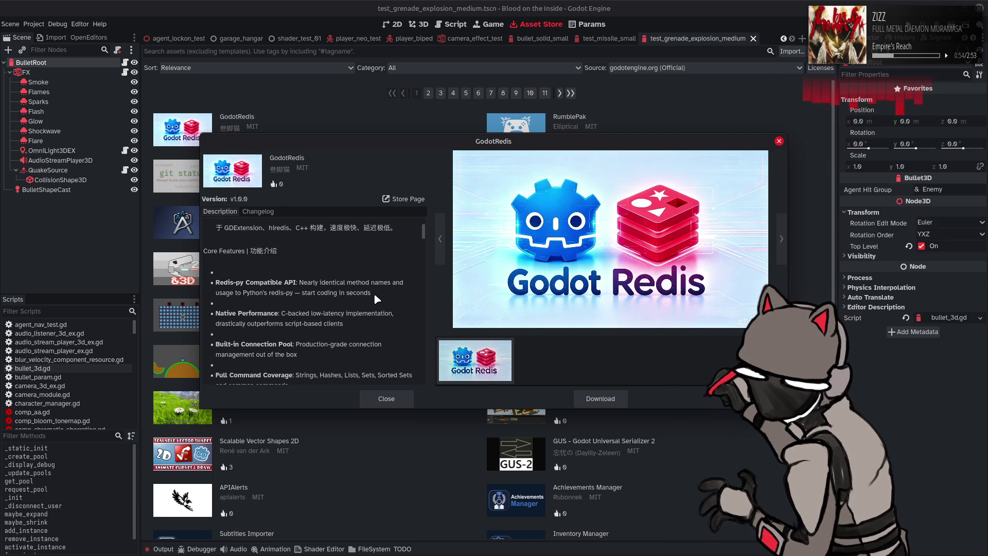
{"action": "scroll", "coordinate": [375, 296], "scroll_direction": "down", "scroll_amount": 2}
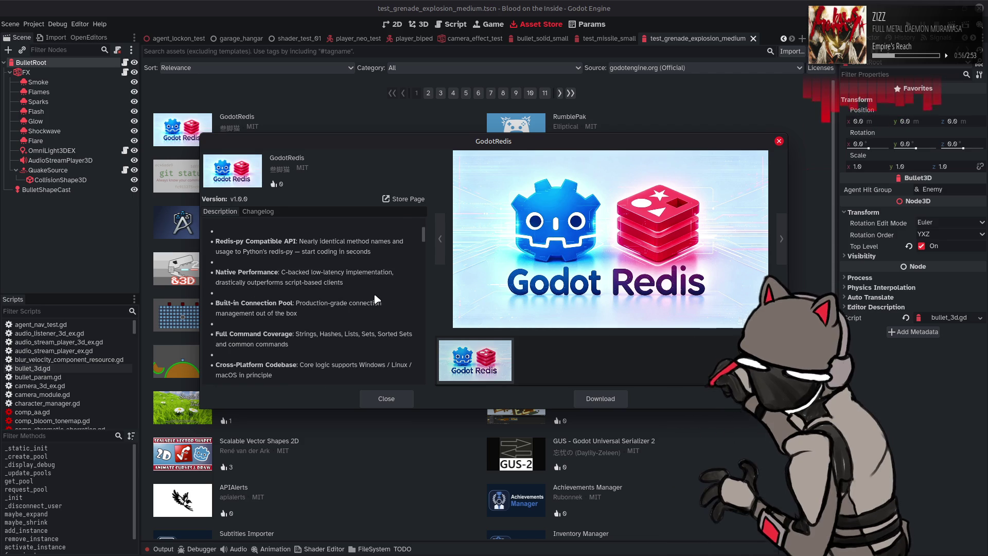
{"action": "scroll", "coordinate": [376, 299], "scroll_direction": "down", "scroll_amount": 3}
{"action": "scroll", "coordinate": [376, 299], "scroll_direction": "down", "scroll_amount": 3}
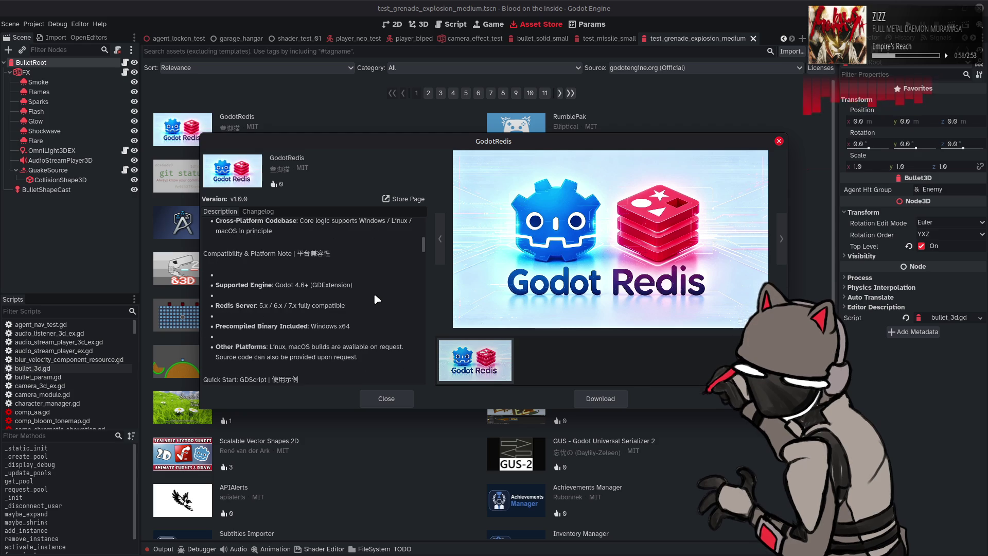
{"action": "scroll", "coordinate": [376, 300], "scroll_direction": "down", "scroll_amount": 3}
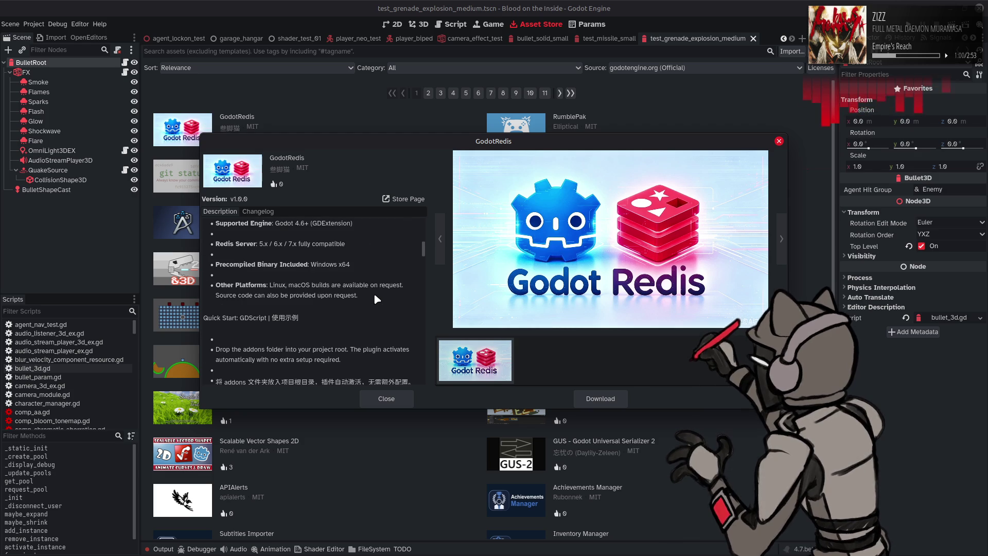
{"action": "scroll", "coordinate": [374, 296], "scroll_direction": "down", "scroll_amount": 3}
{"action": "scroll", "coordinate": [375, 296], "scroll_direction": "down", "scroll_amount": 3}
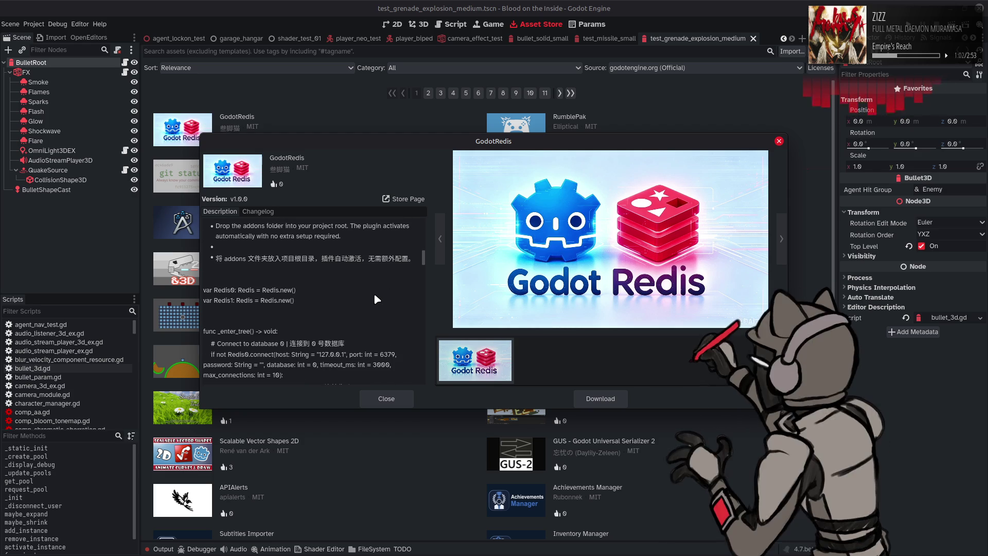
{"action": "scroll", "coordinate": [374, 296], "scroll_direction": "down", "scroll_amount": 12}
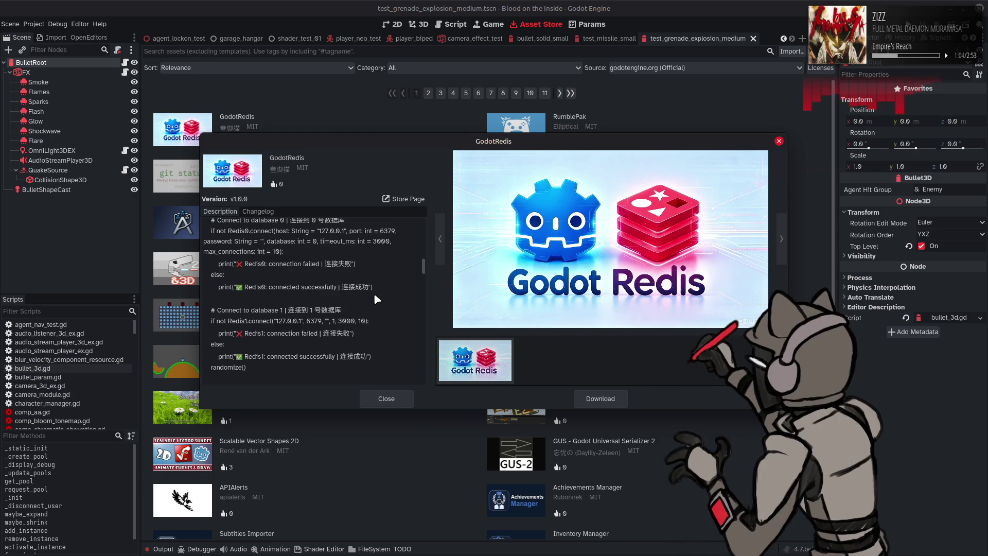
{"action": "scroll", "coordinate": [375, 296], "scroll_direction": "down", "scroll_amount": 5}
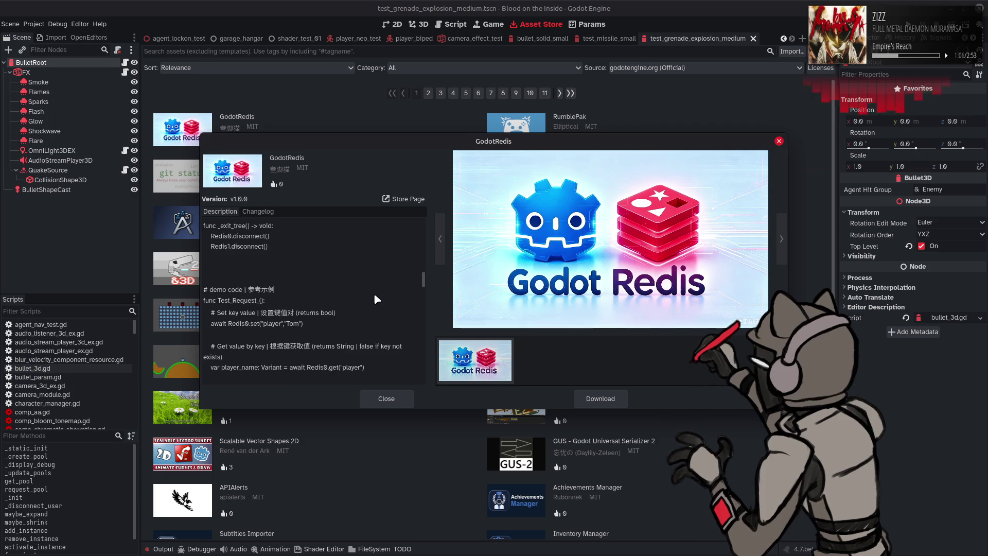
{"action": "scroll", "coordinate": [375, 296], "scroll_direction": "down", "scroll_amount": 5}
{"action": "scroll", "coordinate": [375, 296], "scroll_direction": "down", "scroll_amount": 6}
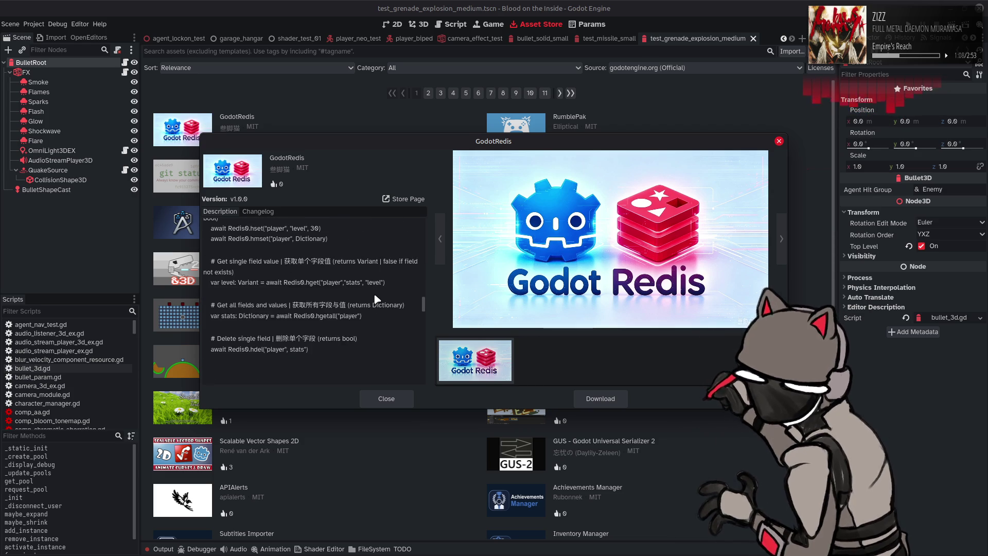
{"action": "scroll", "coordinate": [373, 293], "scroll_direction": "down", "scroll_amount": 8}
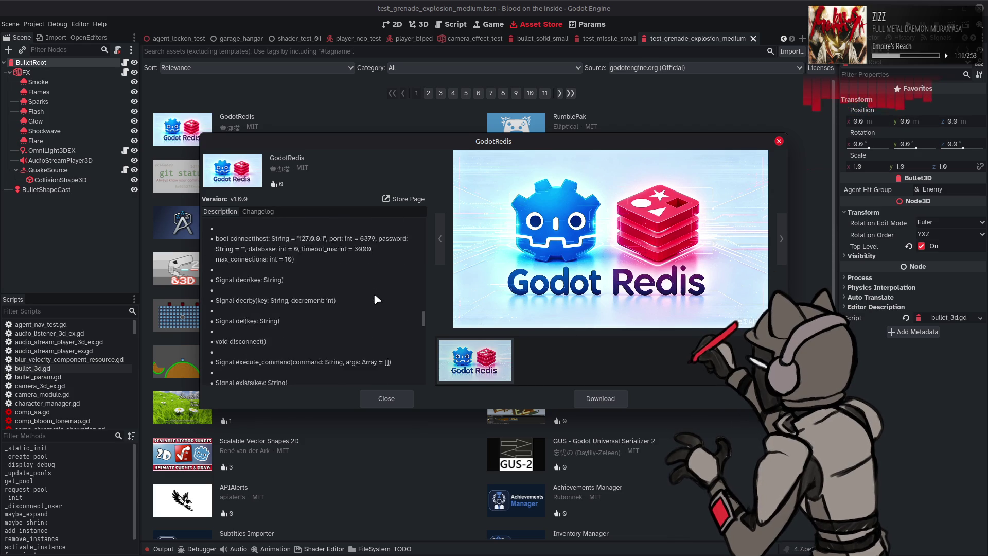
{"action": "left_click", "coordinate": [387, 398]}
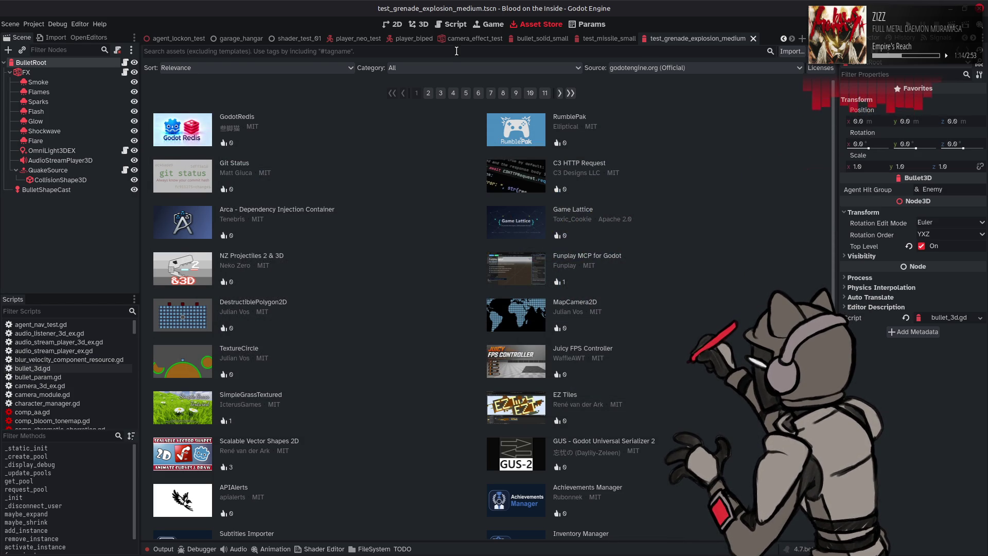
Step: Back in dynamic_pool.gd, review the _update_pools loop's uses of pool, then jump to _create_pool
{"action": "left_click", "coordinate": [458, 24]}
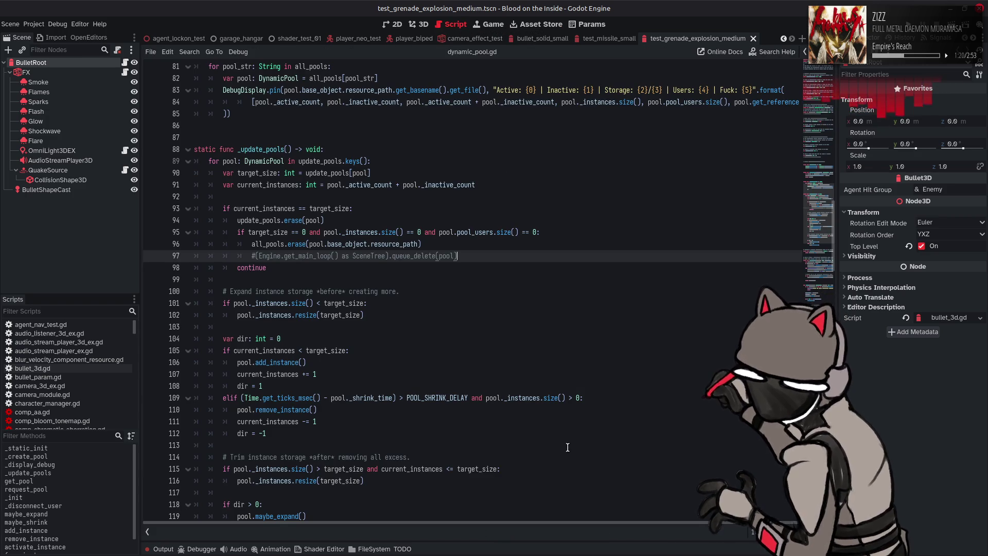
{"action": "mouse_move", "coordinate": [235, 553]}
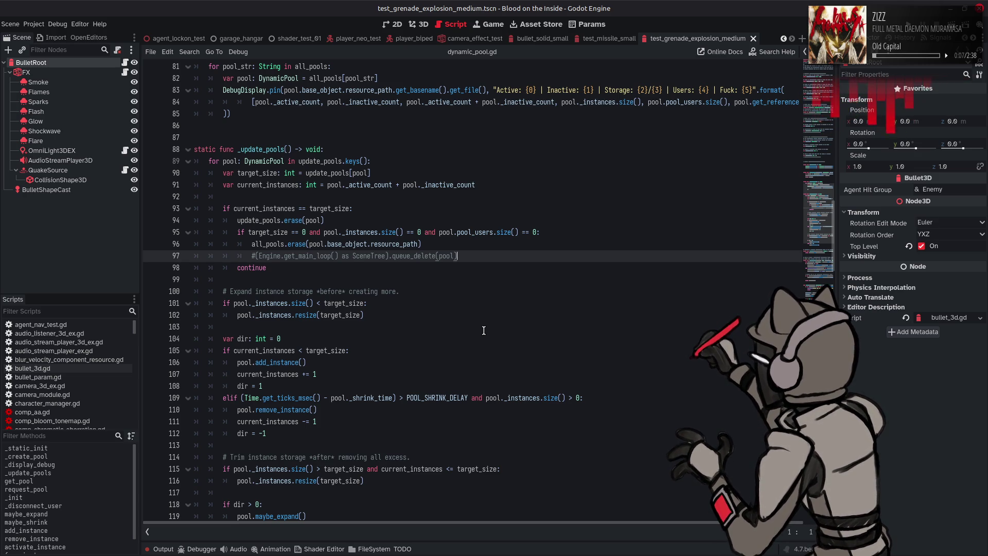
{"action": "scroll", "coordinate": [484, 330], "scroll_direction": "down", "scroll_amount": 3}
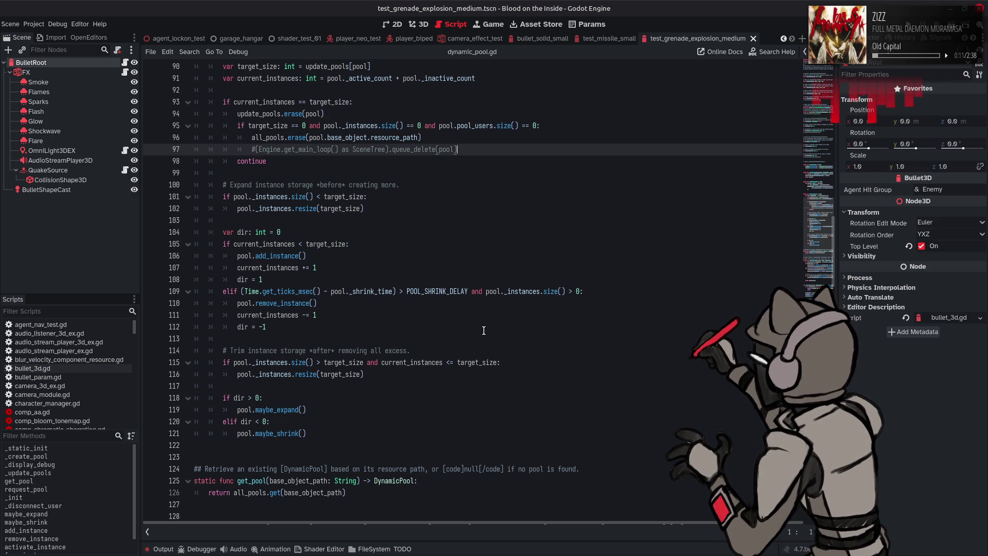
{"action": "double_click", "coordinate": [245, 374]}
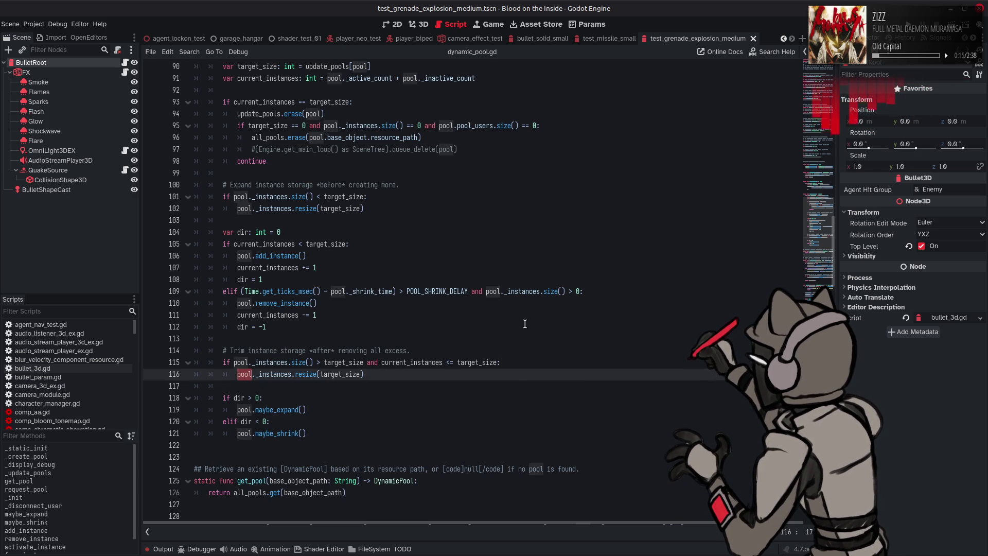
{"action": "scroll", "coordinate": [524, 324], "scroll_direction": "down", "scroll_amount": 7}
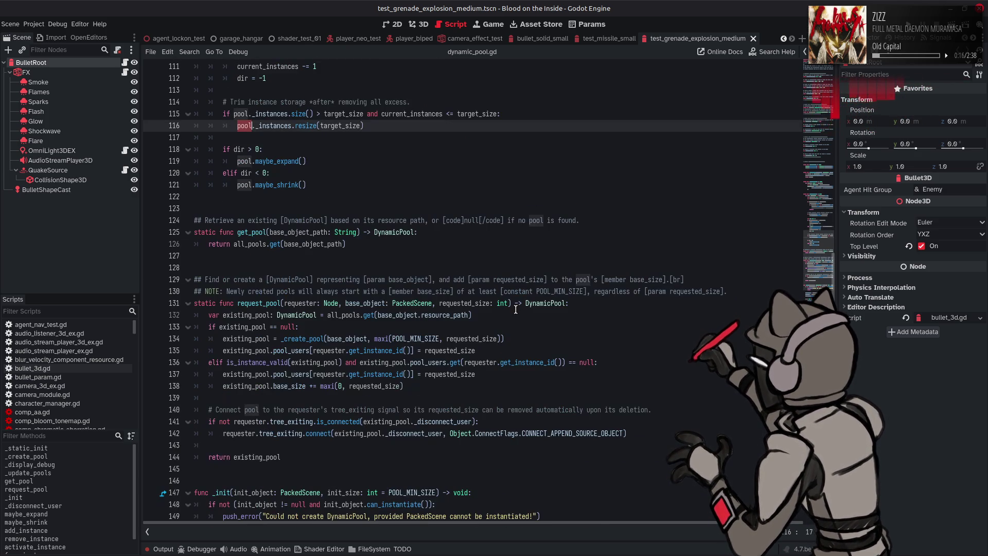
{"action": "left_click", "coordinate": [61, 455]}
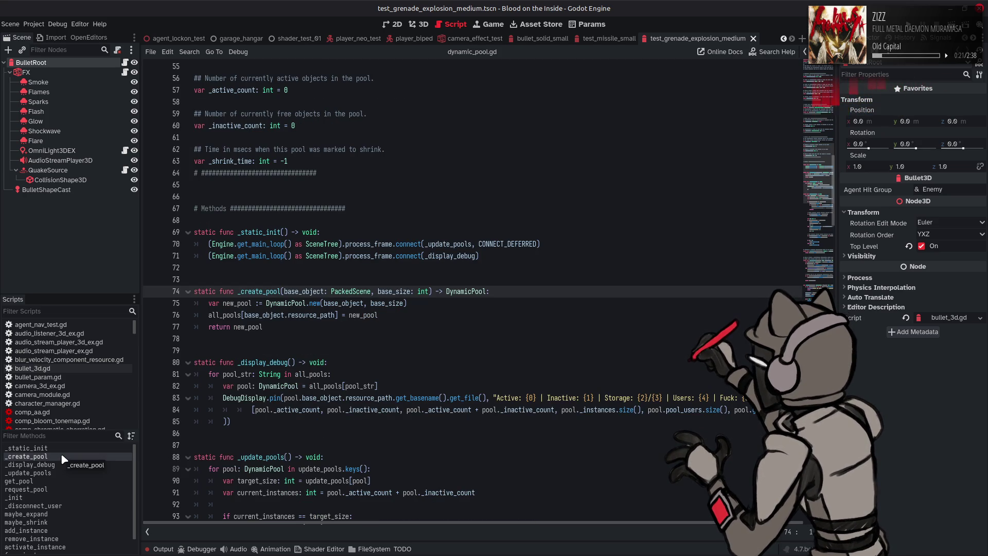
Step: Look up weakref() and the WeakRef class in Godot's built-in help, then return to the script
{"action": "key", "text": "F1"}
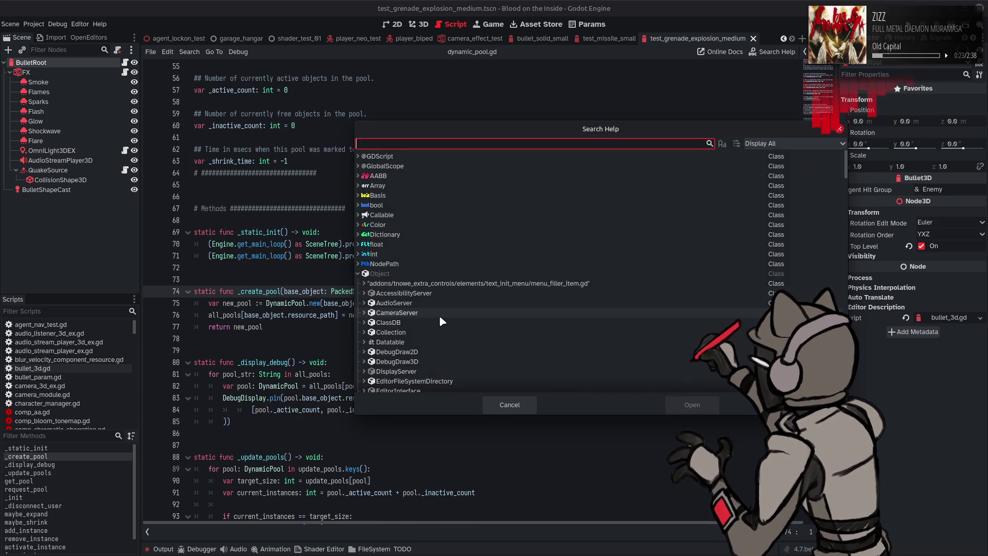
{"action": "type", "text": "Weak"}
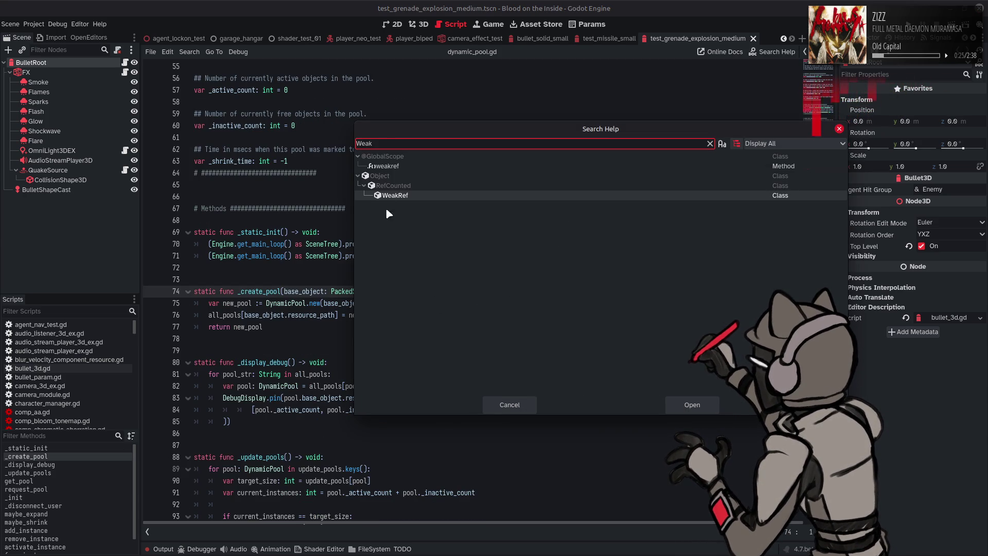
{"action": "double_click", "coordinate": [405, 166]}
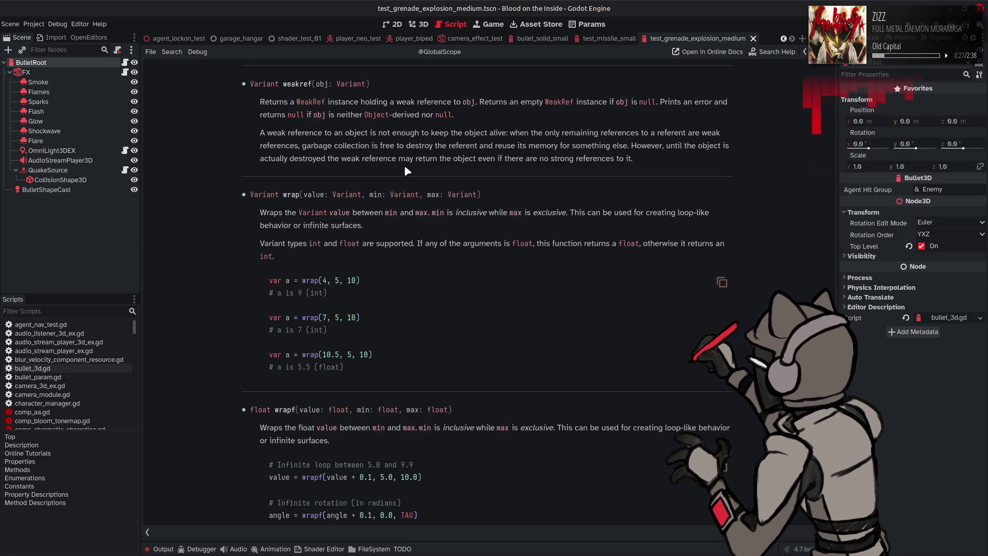
{"action": "left_click", "coordinate": [307, 105]}
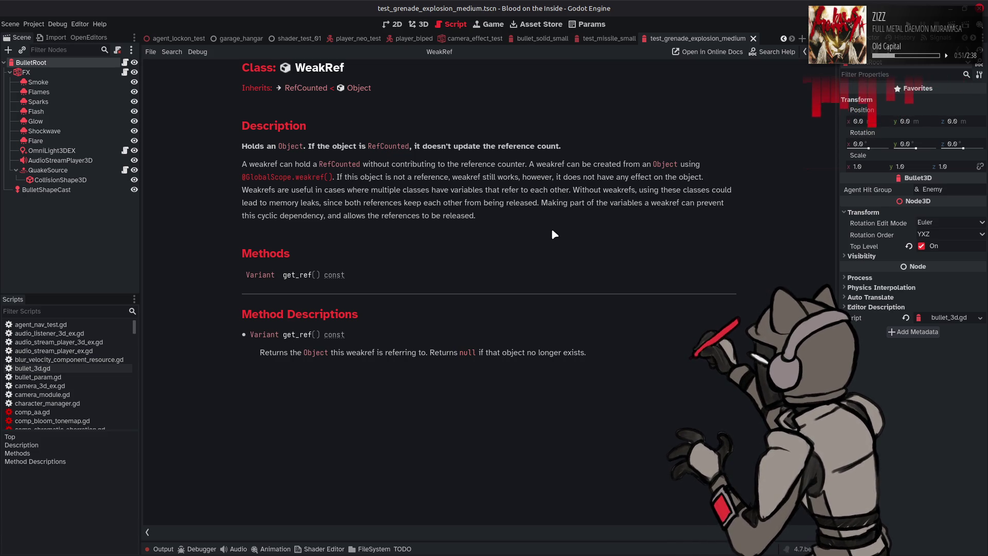
{"action": "key", "text": "alt+Left"}
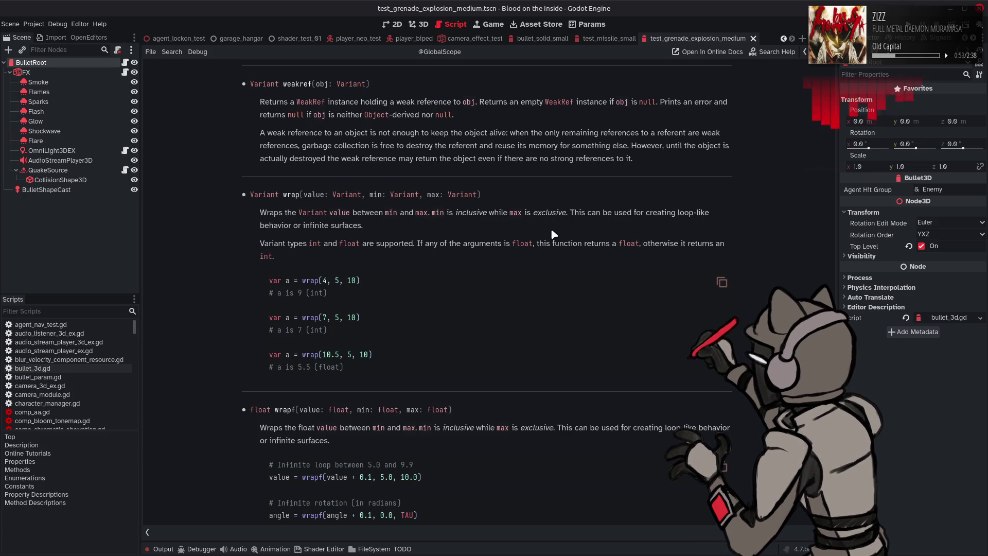
{"action": "key", "text": "alt+Left"}
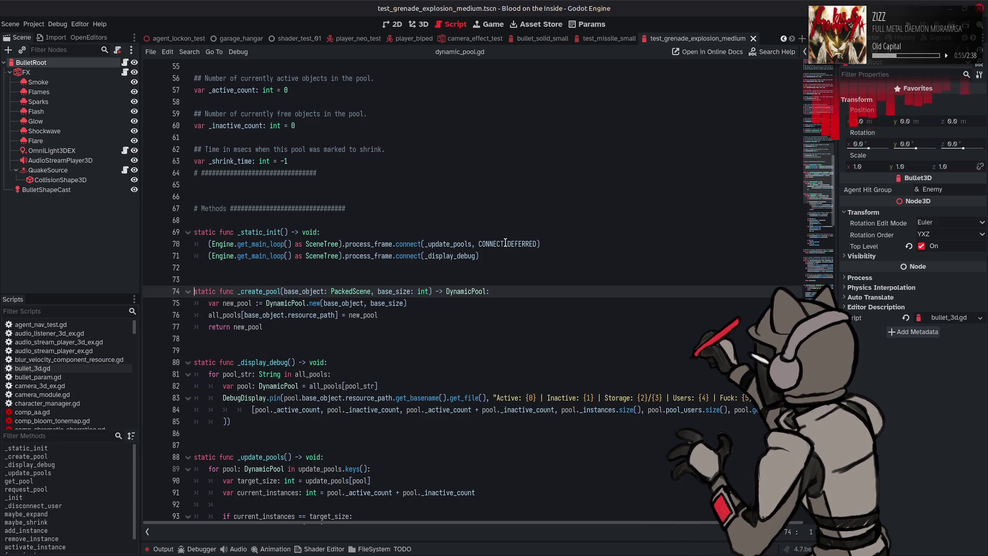
Step: Wrap new_pool on line 76 in weakref() so all_pools stores a weak reference
{"action": "left_click", "coordinate": [347, 319]}
{"action": "type", "text": "we"}
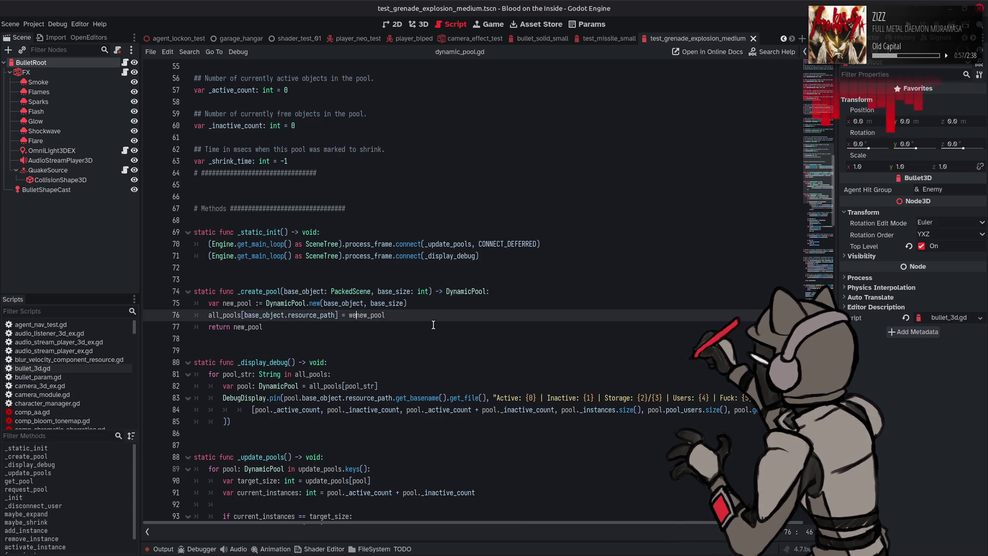
{"action": "type", "text": "akref"}
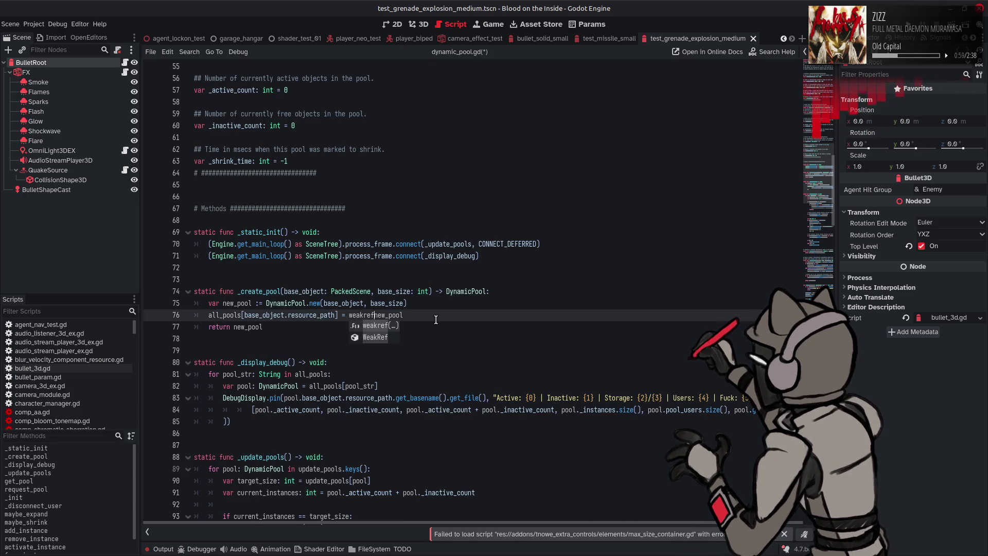
{"action": "type", "text": "("}
{"action": "left_click", "coordinate": [431, 315]}
{"action": "type", "text": ")"}
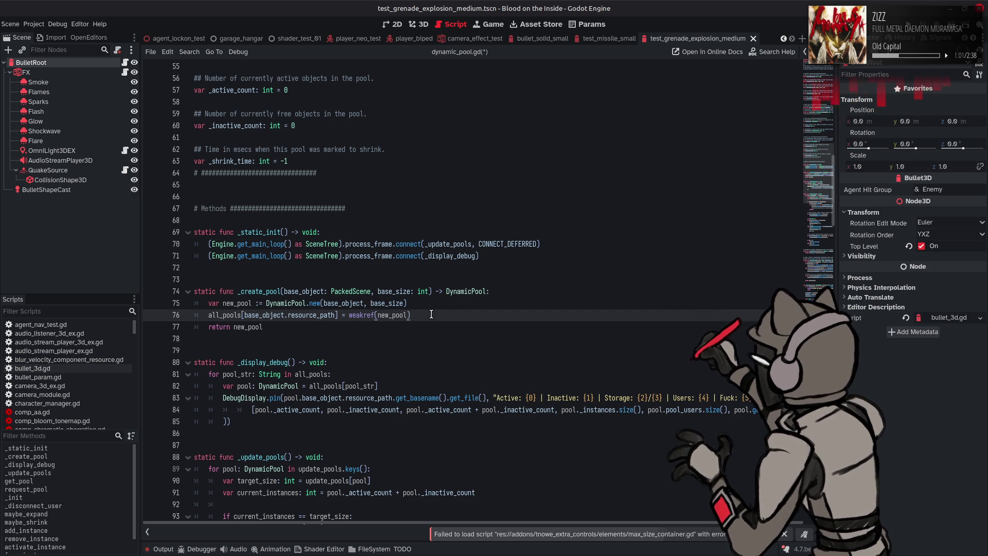
{"action": "double_click", "coordinate": [236, 316]}
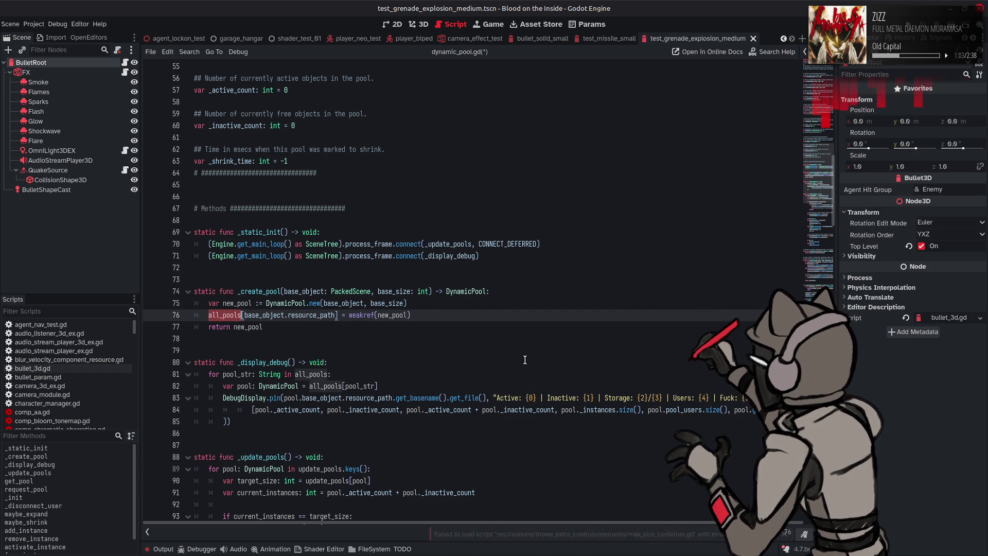
Step: Step through the all_pools matches in the script, then open weakref's documentation from the code
{"action": "key", "text": "ctrl+f"}
{"action": "scroll", "coordinate": [713, 494], "scroll_direction": "down", "scroll_amount": 1}
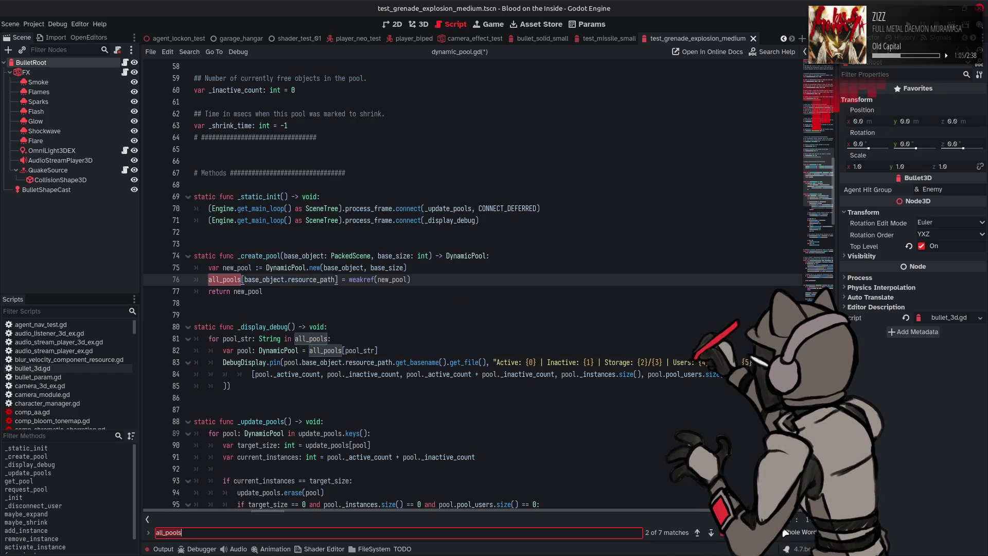
{"action": "left_click", "coordinate": [711, 533]}
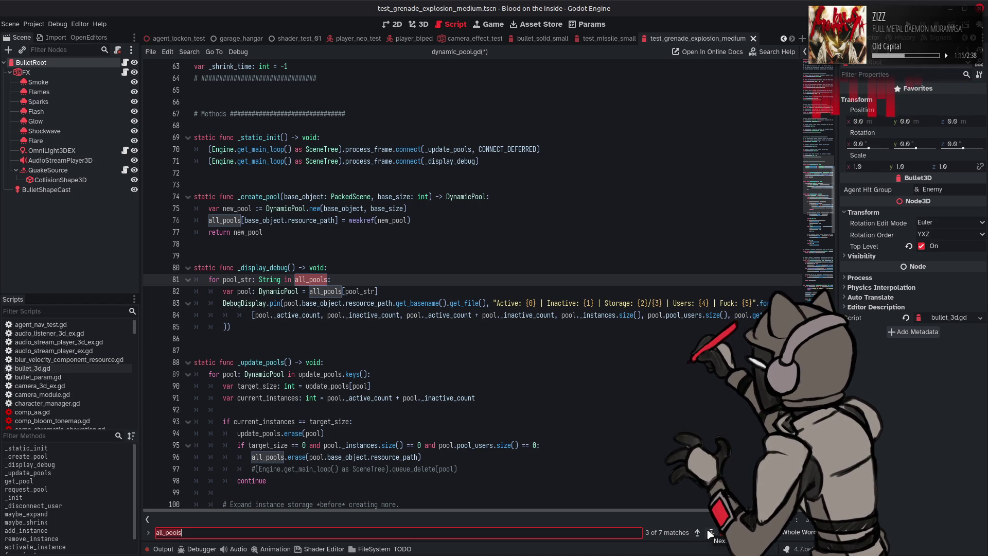
{"action": "left_click", "coordinate": [344, 307], "text": "ctrl"}
{"action": "left_click", "coordinate": [345, 306]}
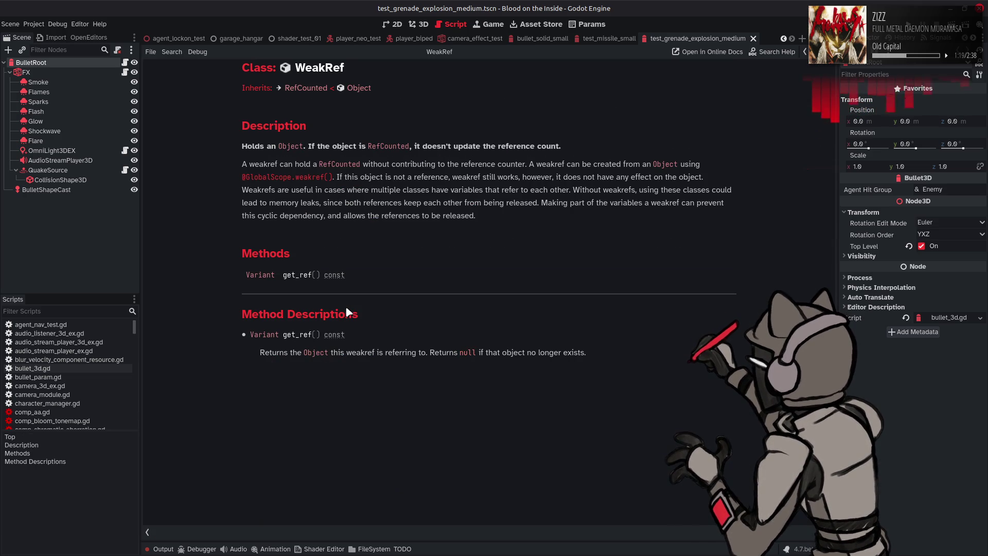
{"action": "key", "text": "alt+Left"}
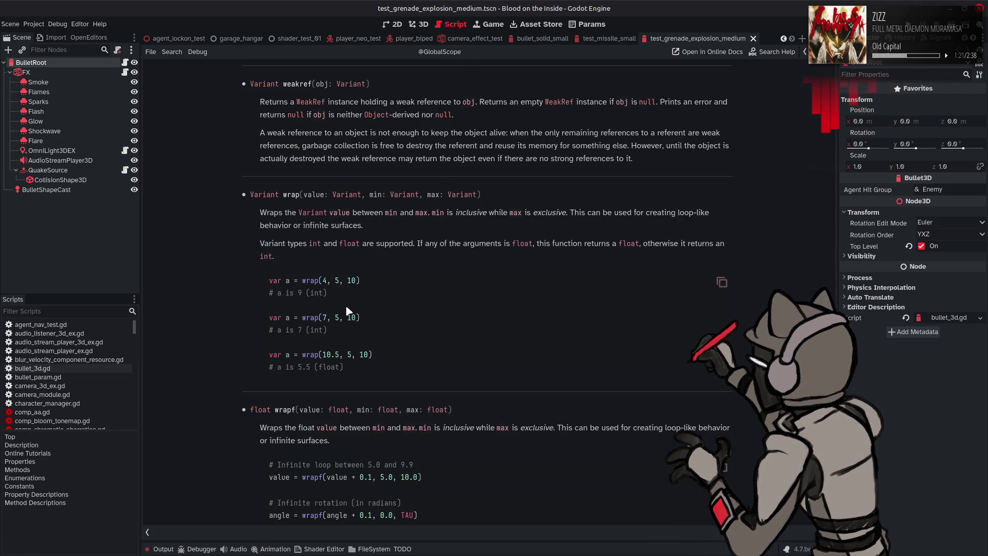
{"action": "key", "text": "alt+Left"}
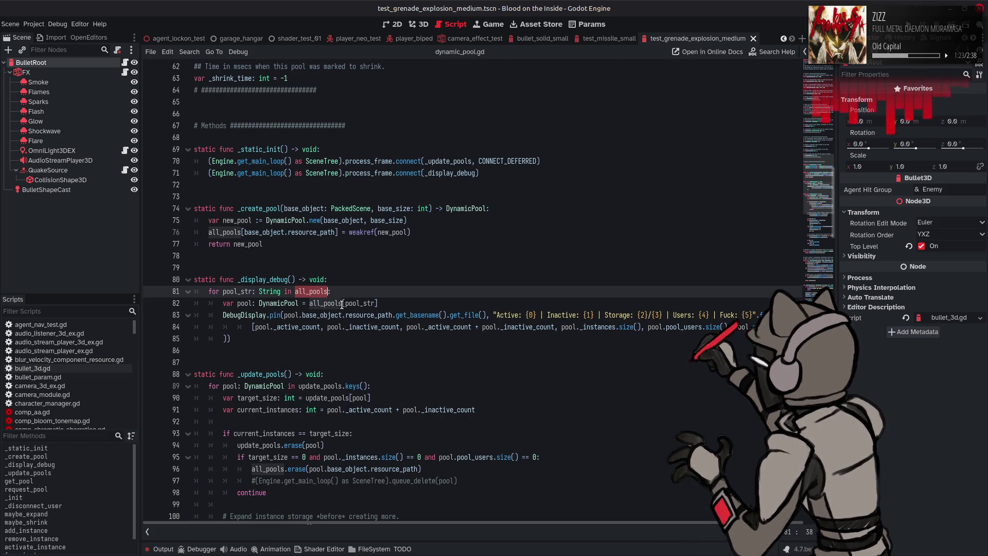
Step: Append .get_ref() to the all_pools[pool_str] lookup on line 82
{"action": "mouse_move", "coordinate": [342, 304]}
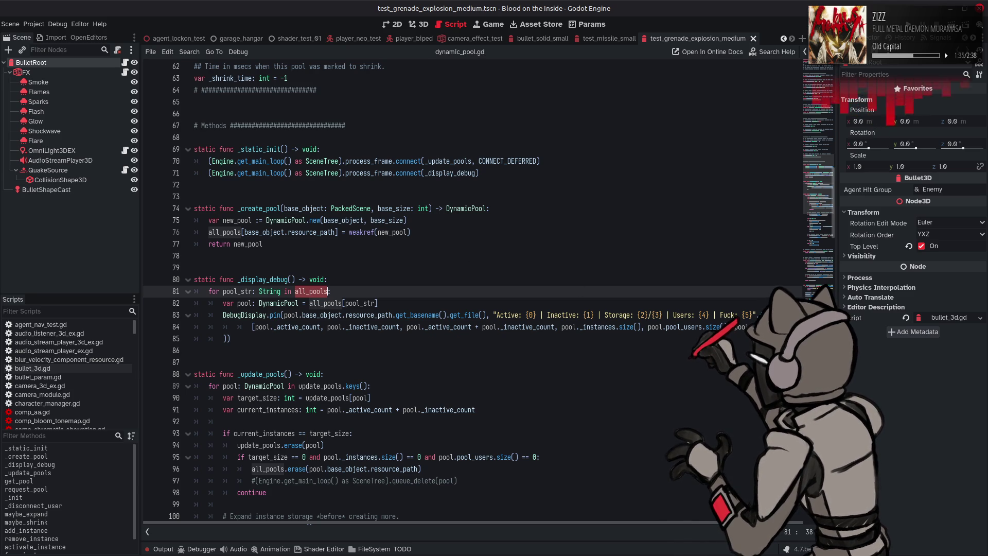
{"action": "left_click", "coordinate": [343, 304]}
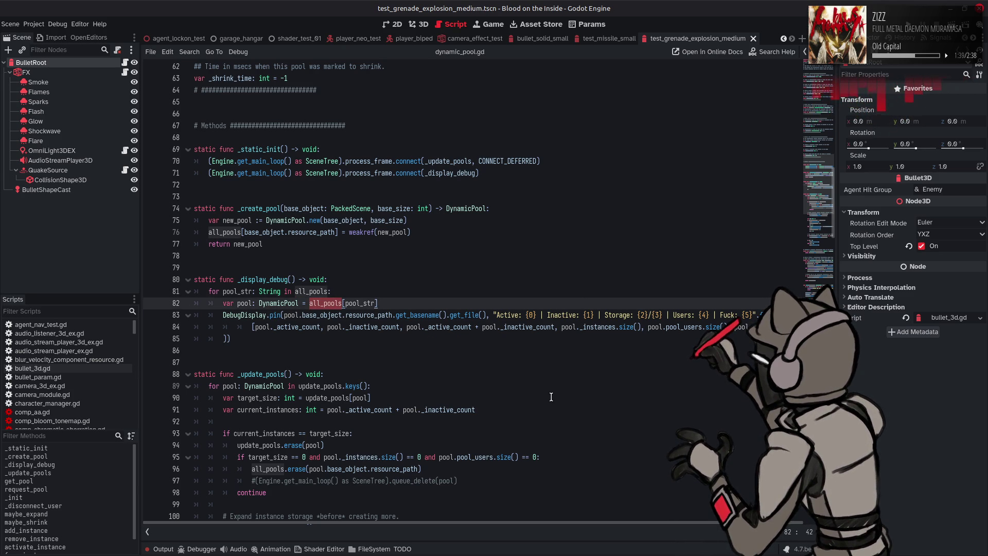
{"action": "mouse_move", "coordinate": [395, 329]}
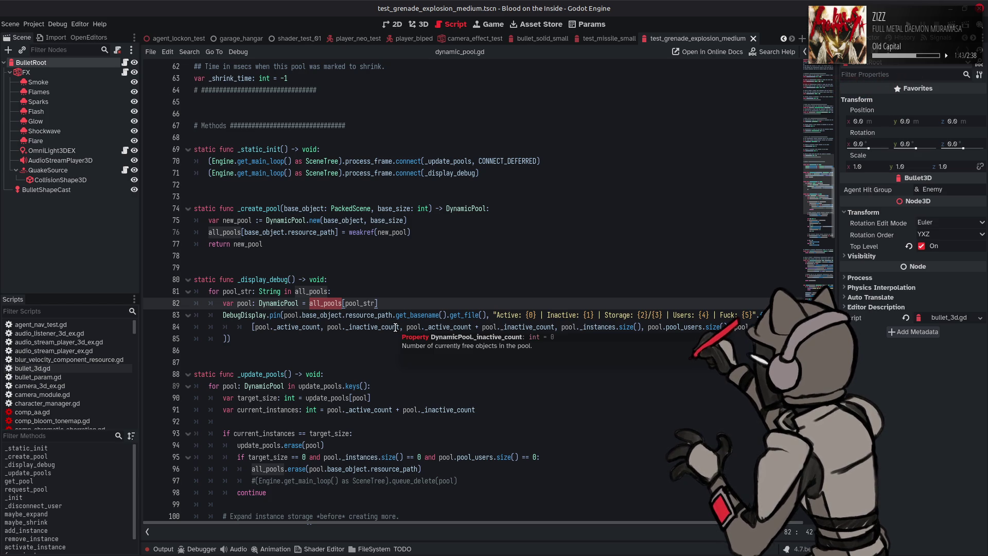
{"action": "left_click", "coordinate": [397, 304]}
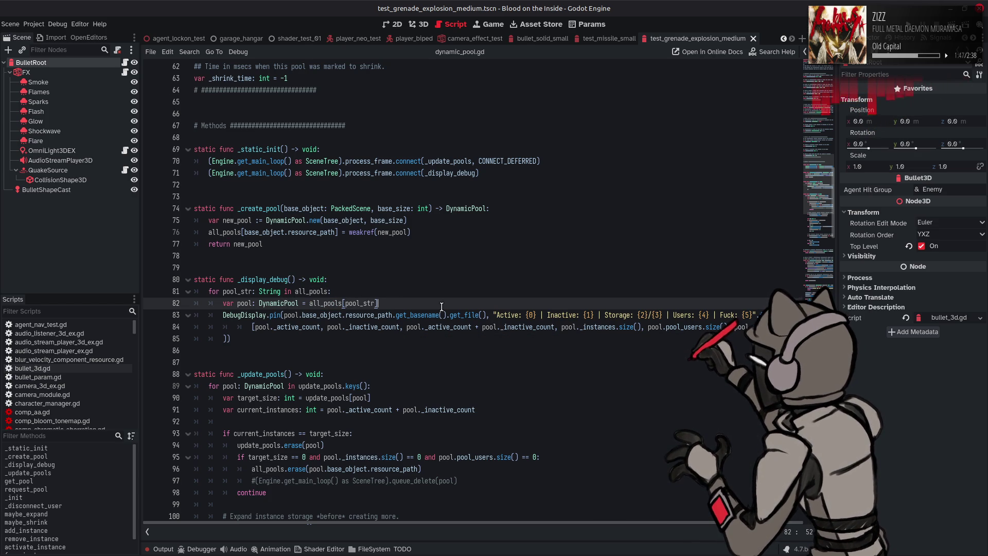
{"action": "type", "text": ".get_ref"}
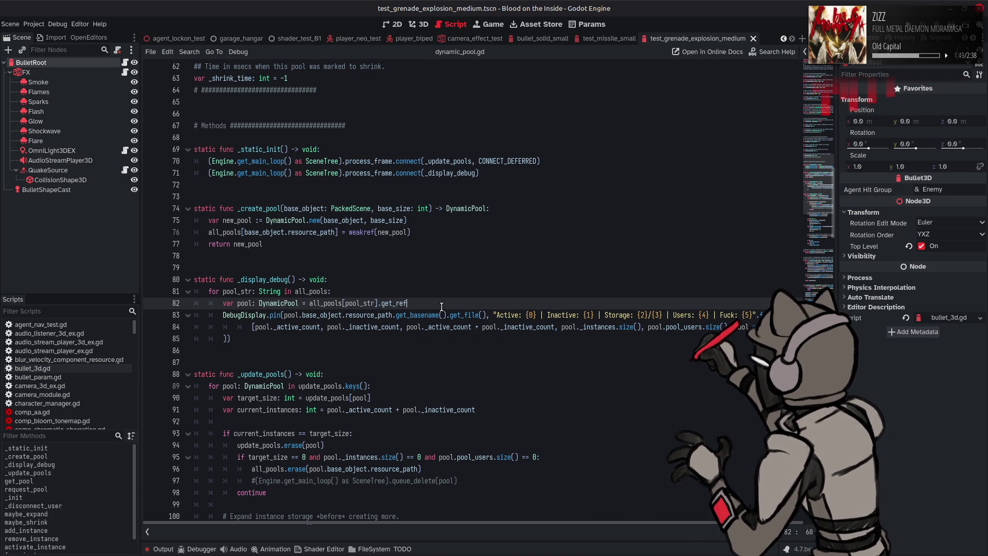
{"action": "key", "text": "Return"}
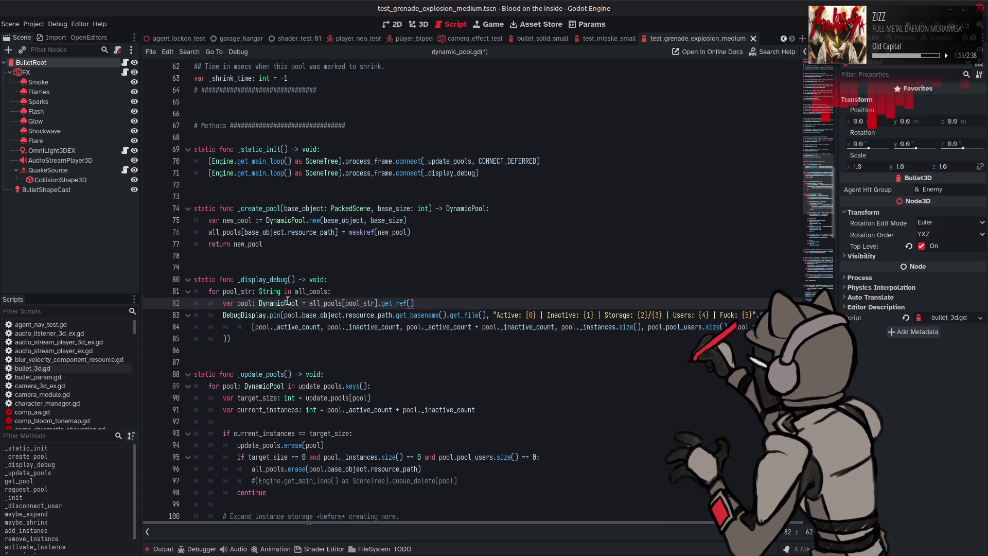
{"action": "mouse_move", "coordinate": [325, 303]}
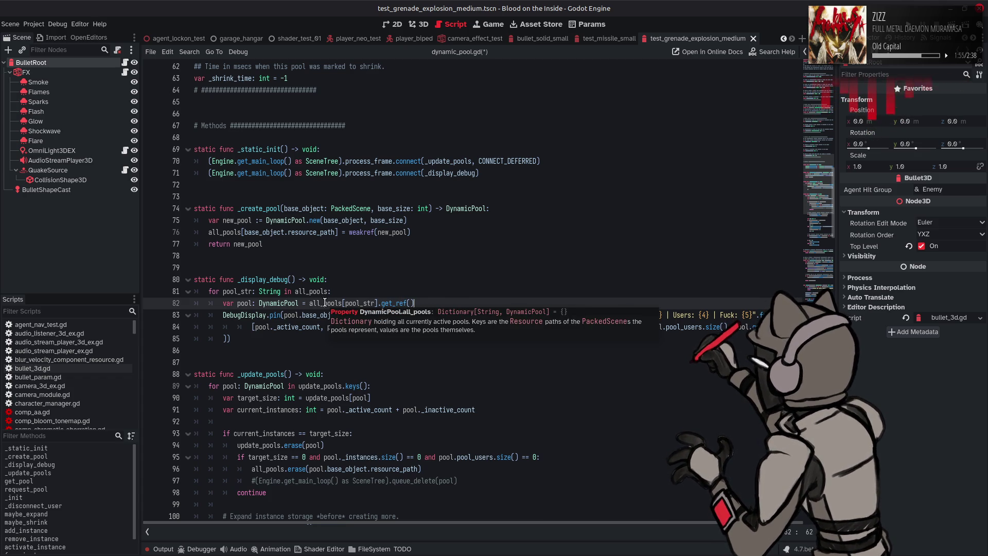
{"action": "double_click", "coordinate": [324, 303]}
{"action": "scroll", "coordinate": [800, 203], "scroll_direction": "up", "scroll_amount": 20}
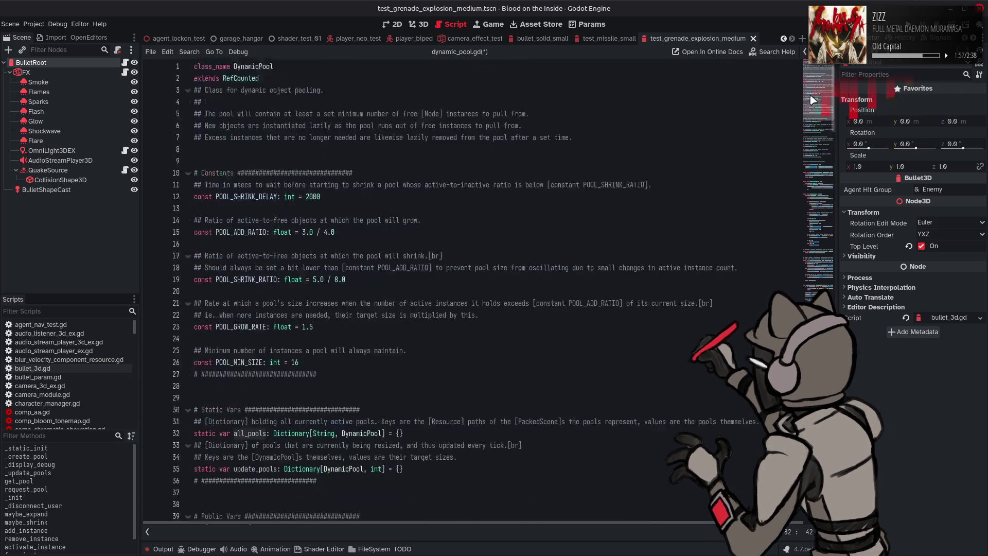
Step: Change the all_pools value type on line 32 from DynamicPool to WeakRef
{"action": "scroll", "coordinate": [367, 224], "scroll_direction": "down", "scroll_amount": 6}
{"action": "left_click", "coordinate": [341, 221]}
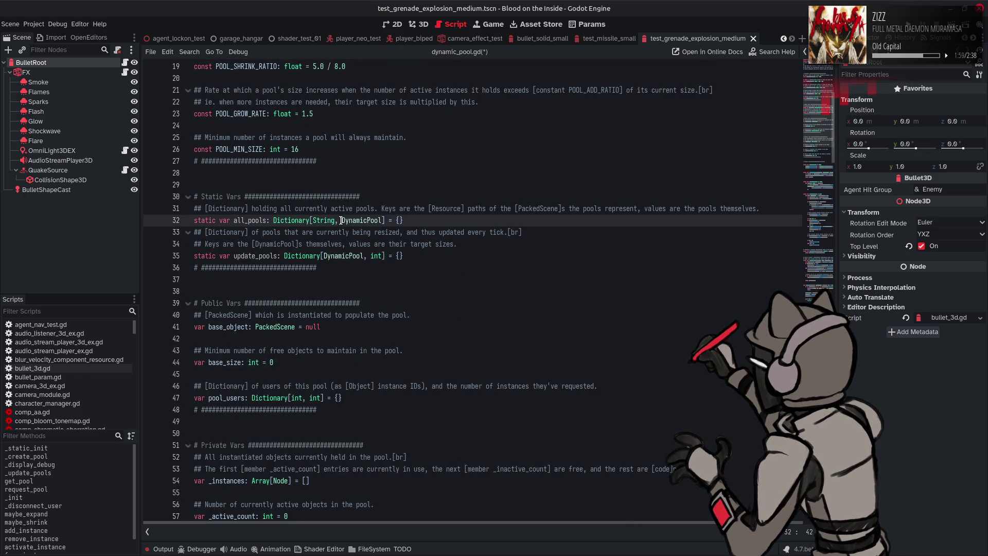
{"action": "double_click", "coordinate": [351, 220]}
{"action": "type", "text": "Wea"}
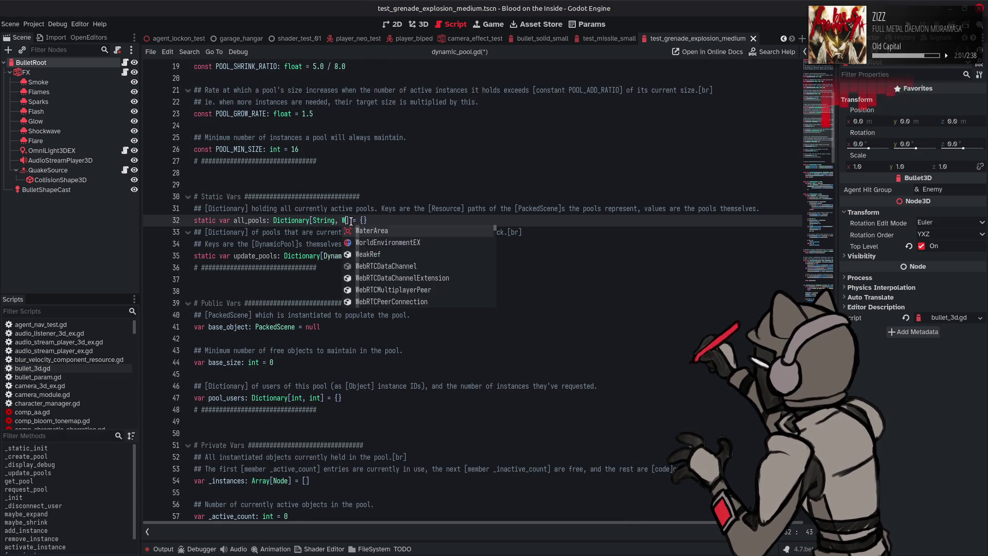
{"action": "key", "text": "Return"}
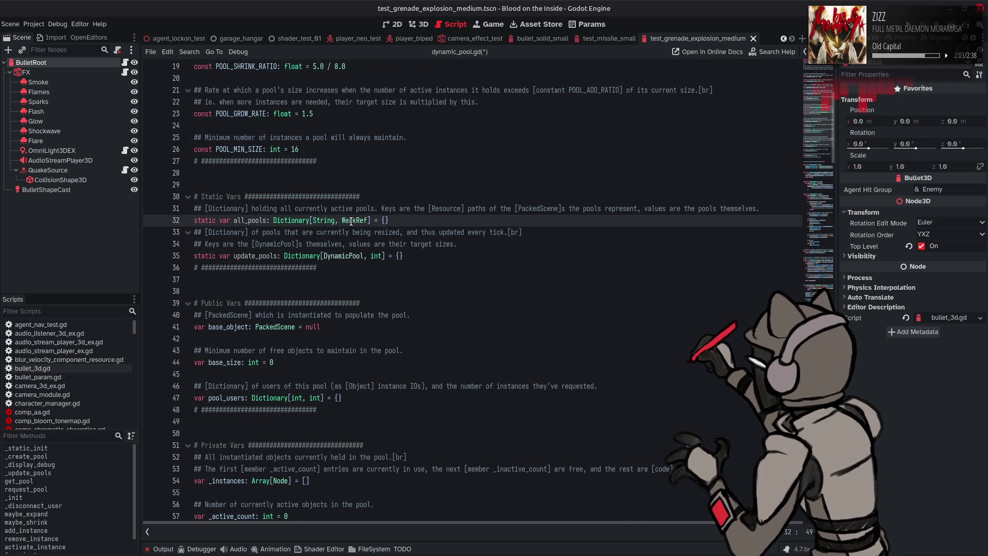
Step: Search the script for all_pools and jump to its next usage
{"action": "double_click", "coordinate": [249, 221]}
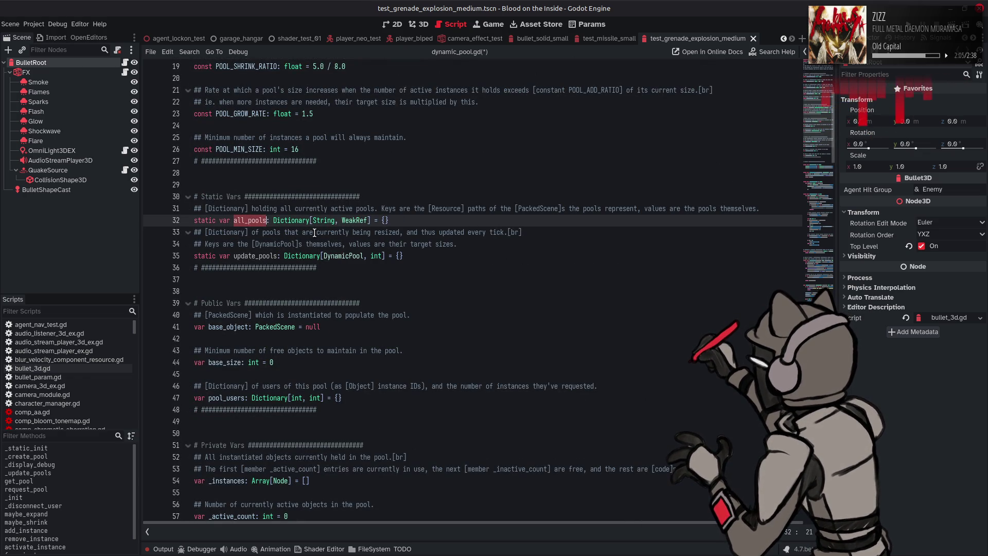
{"action": "key", "text": "ctrl+f"}
{"action": "left_click", "coordinate": [712, 533]}
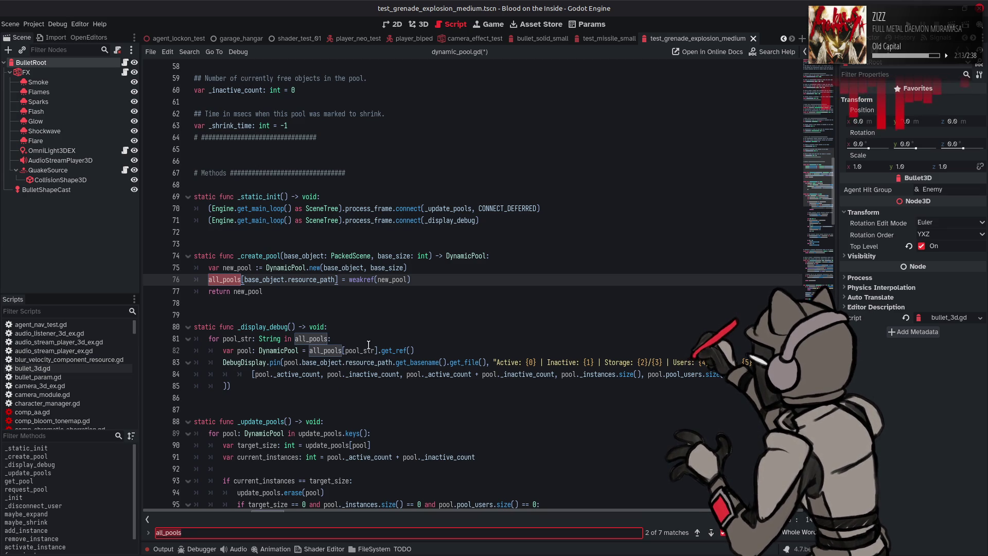
Step: Make line 81 iterate all_pools.values() and step through the remaining all_pools matches
{"action": "left_click", "coordinate": [337, 340]}
{"action": "type", "text": ".v"}
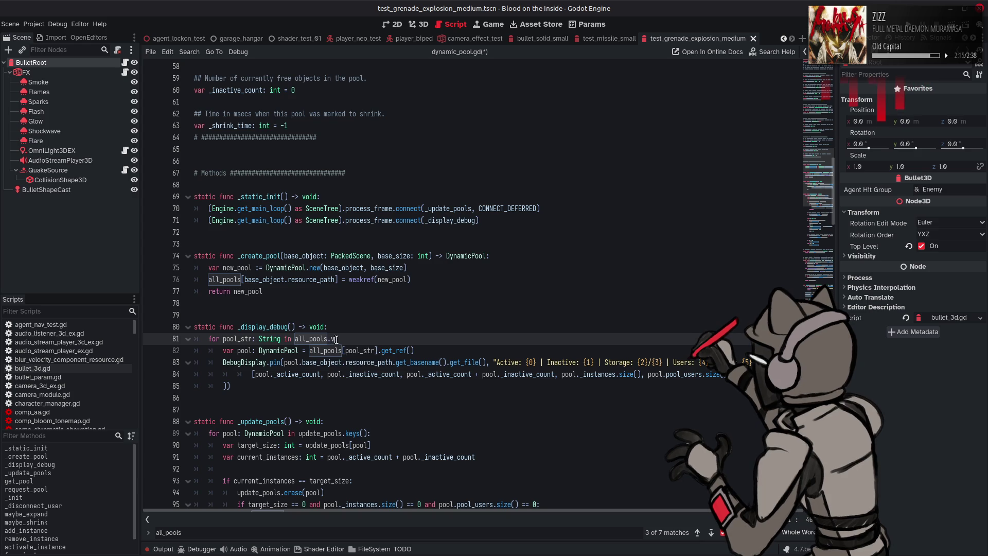
{"action": "key", "text": "Return"}
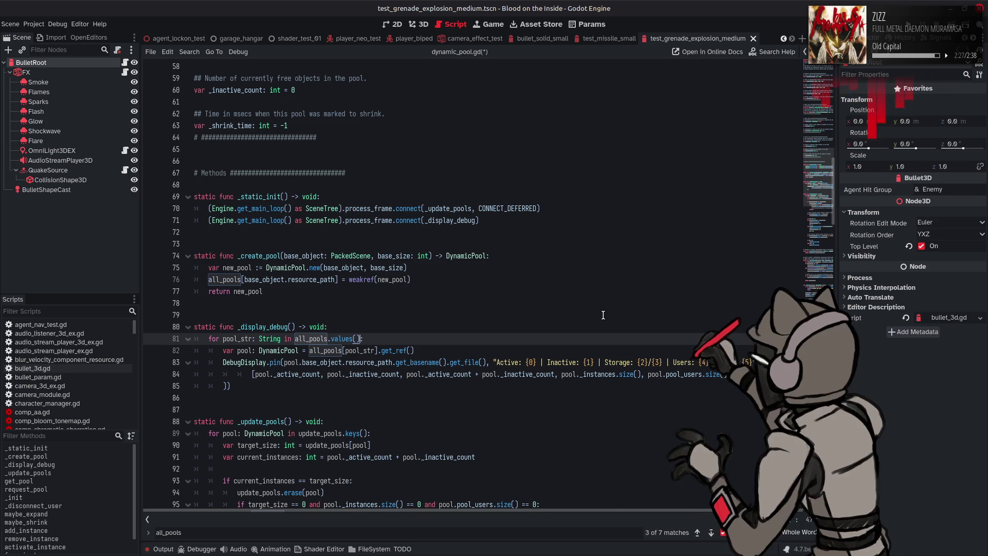
{"action": "left_click", "coordinate": [712, 533]}
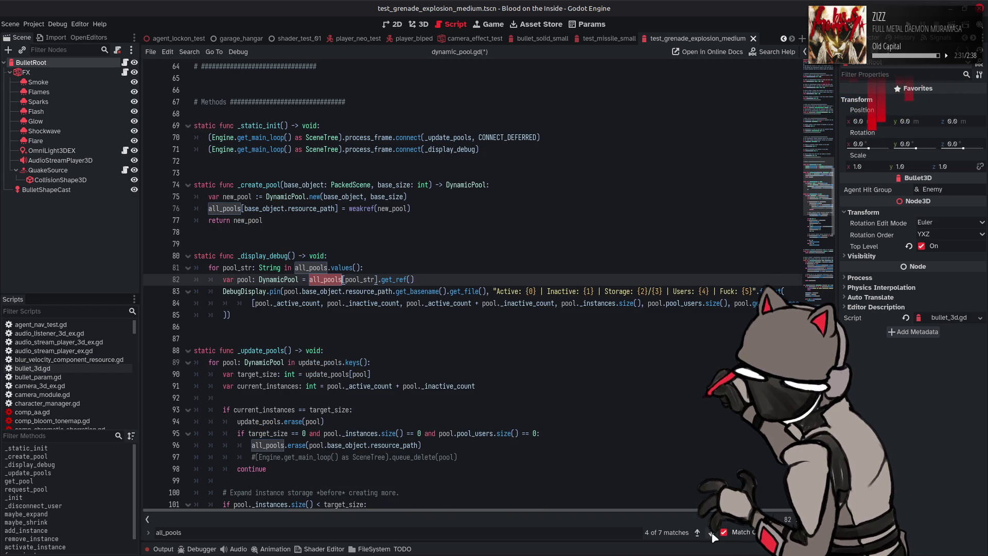
{"action": "left_click", "coordinate": [711, 534]}
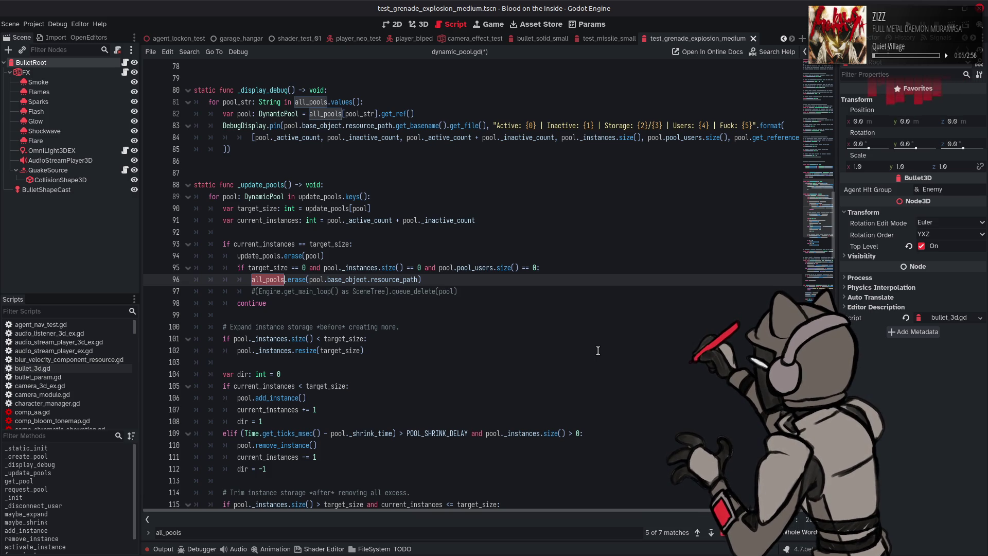
{"action": "left_click", "coordinate": [710, 533]}
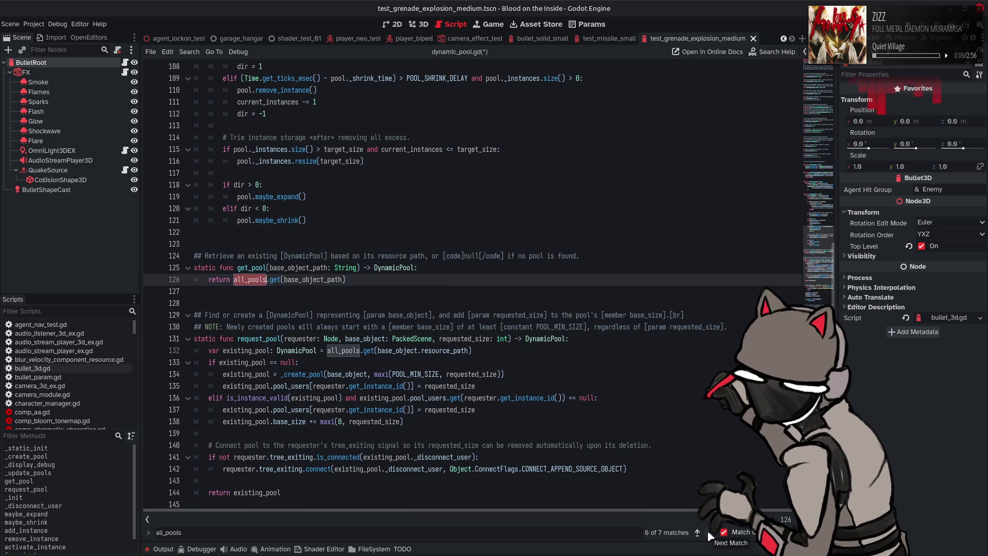
{"action": "left_click", "coordinate": [711, 533]}
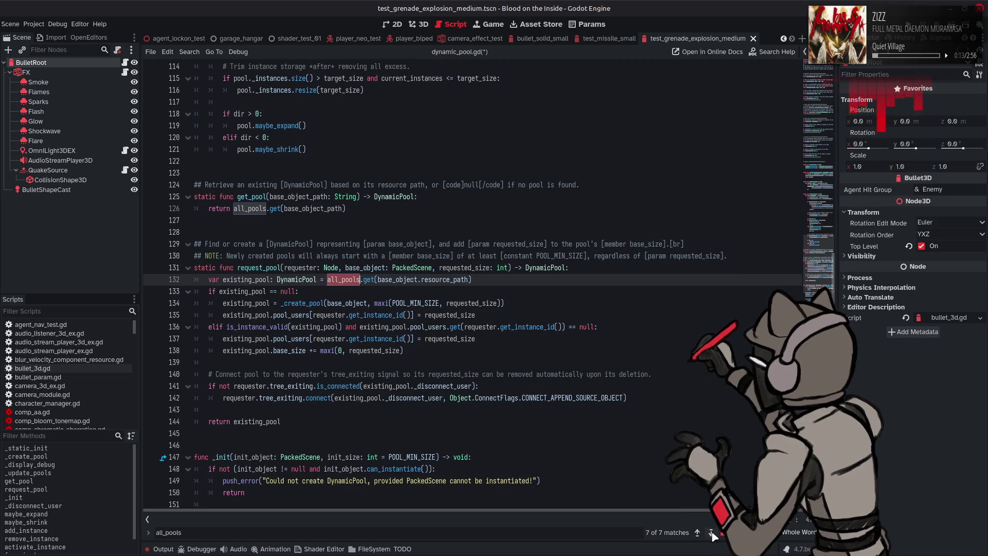
Step: Close the all_pools search and bring up the built-in documentation search
{"action": "key", "text": "Escape"}
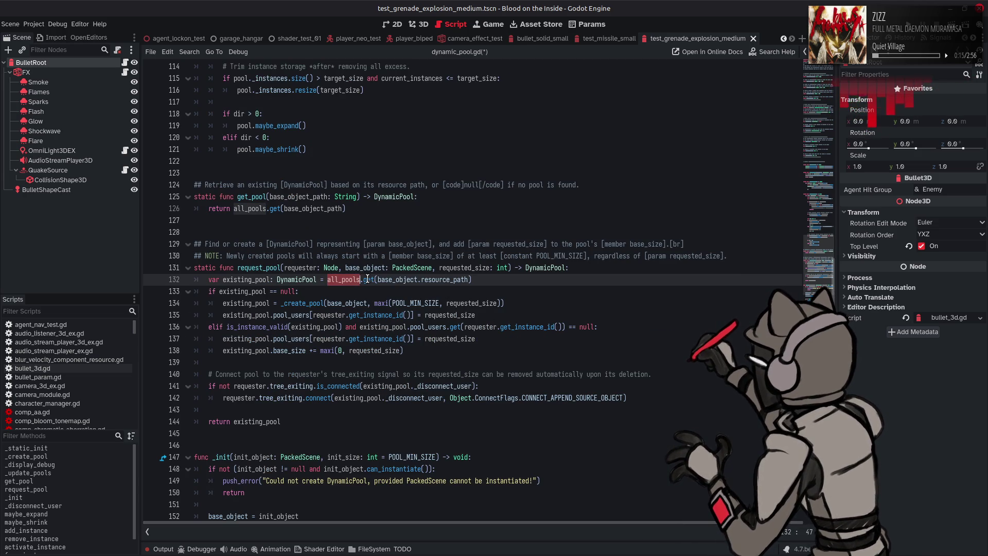
{"action": "mouse_move", "coordinate": [367, 280]}
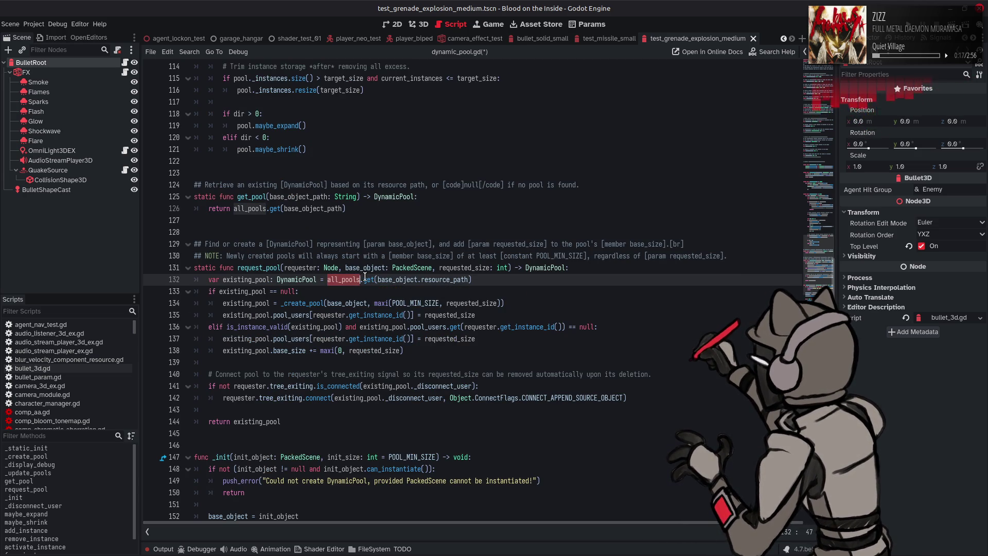
{"action": "key", "text": "F1"}
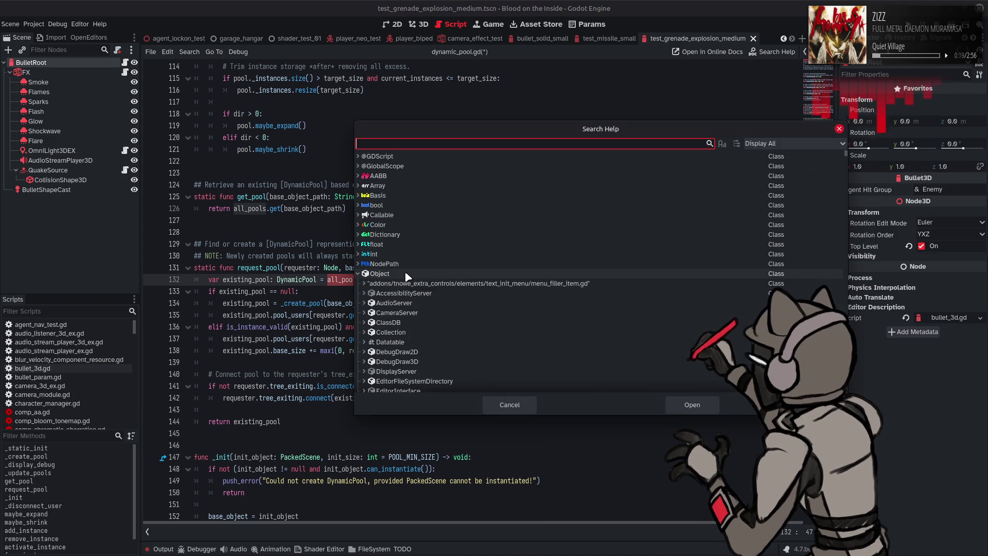
Step: Look up the WeakRef class in the documentation, then go back to dynamic_pool.gd
{"action": "type", "text": "Wea"}
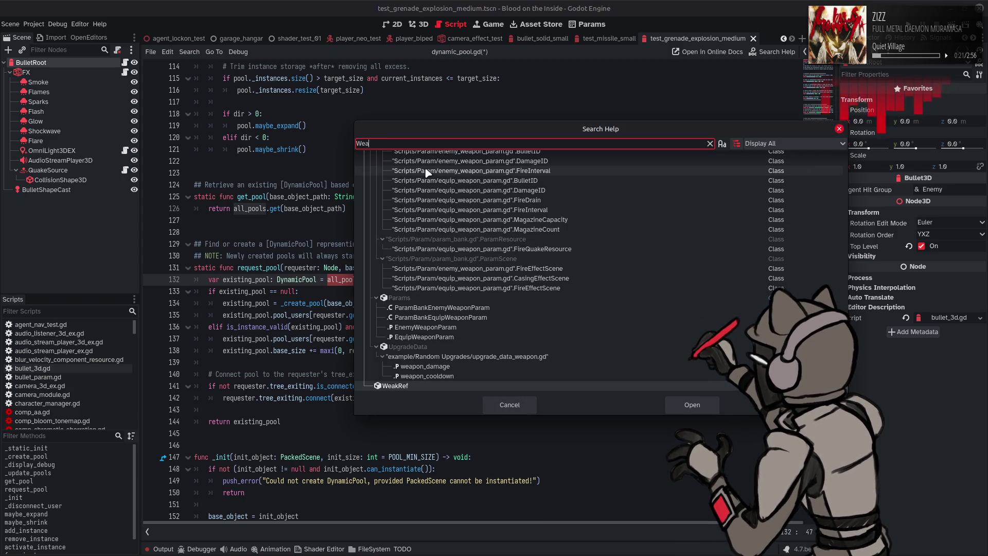
{"action": "type", "text": "k"}
{"action": "double_click", "coordinate": [410, 195]}
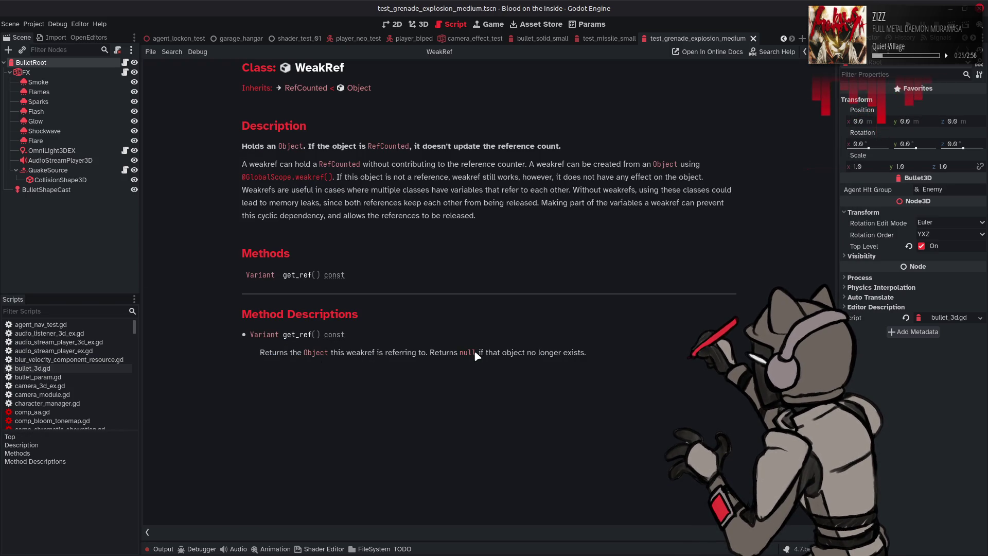
{"action": "key", "text": "alt+Left"}
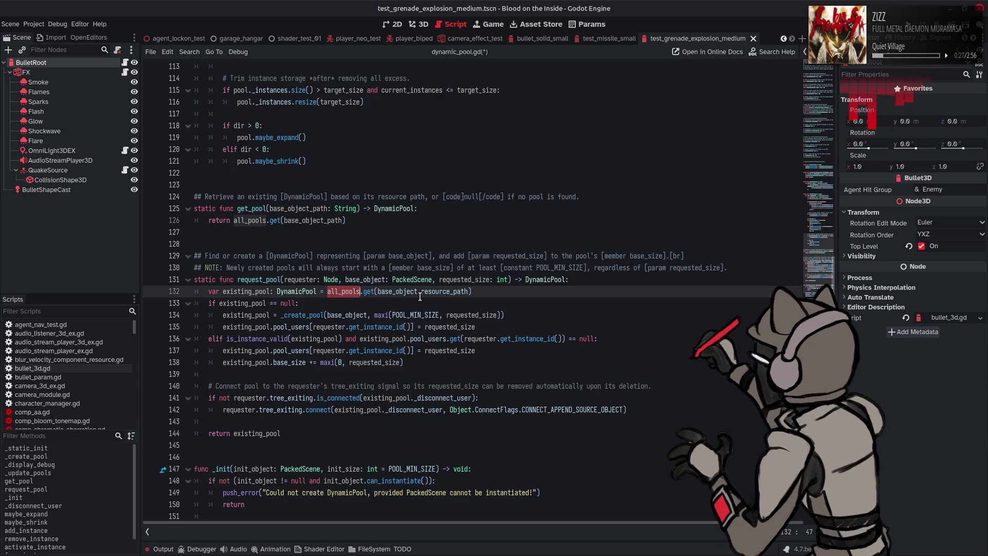
Step: Add WeakRef as the default argument to the all_pools.get call on line 132
{"action": "left_click", "coordinate": [473, 292]}
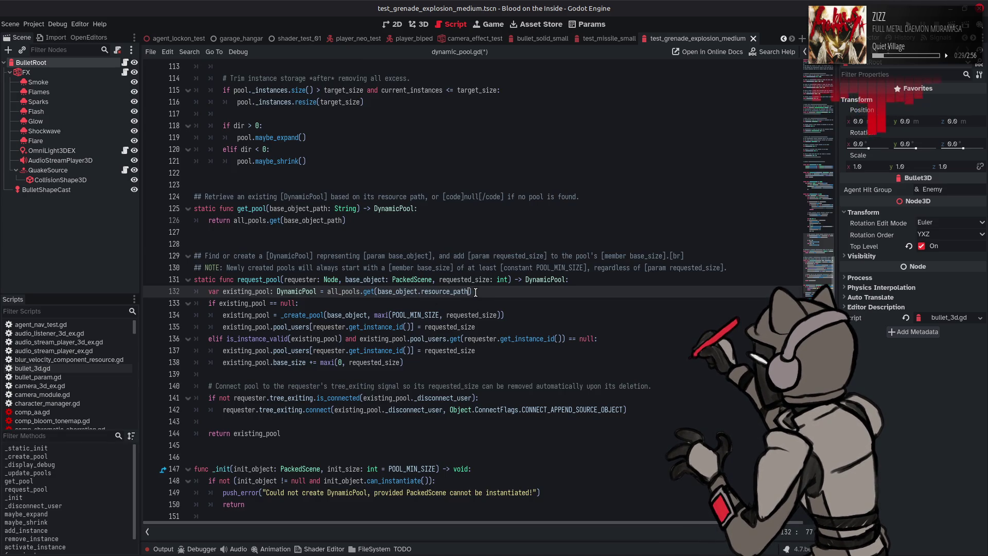
{"action": "type", "text": ", WeakRef"}
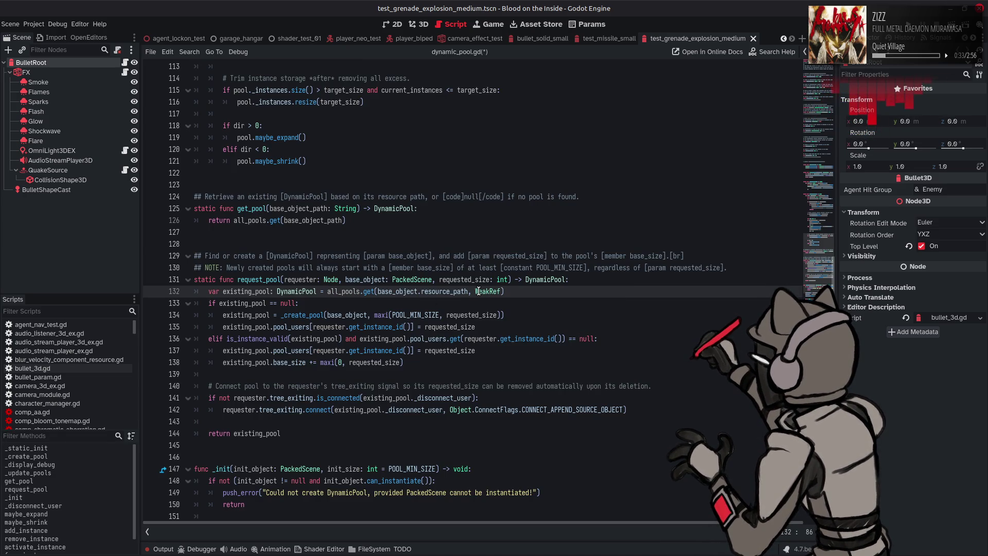
{"action": "mouse_move", "coordinate": [478, 291]}
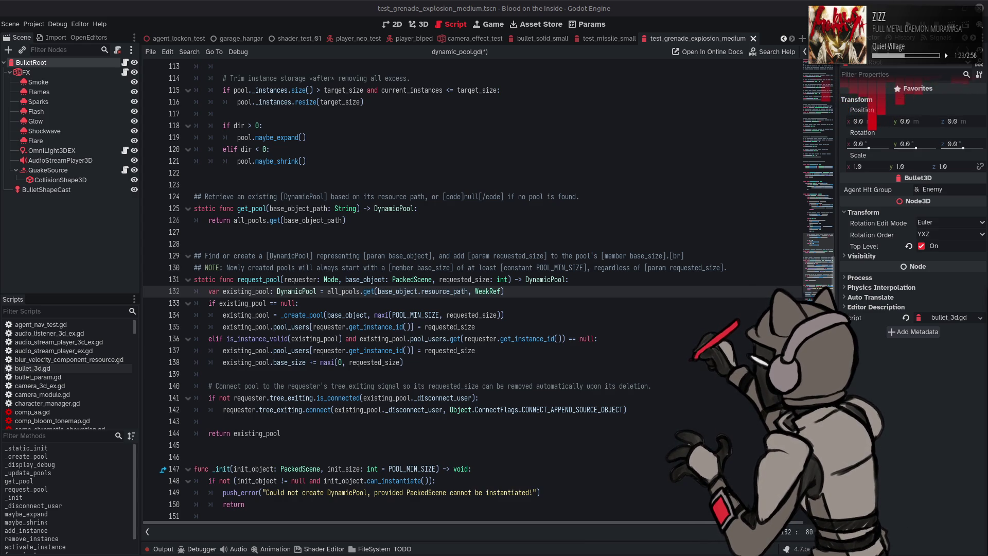
{"action": "key", "text": "alt+Tab"}
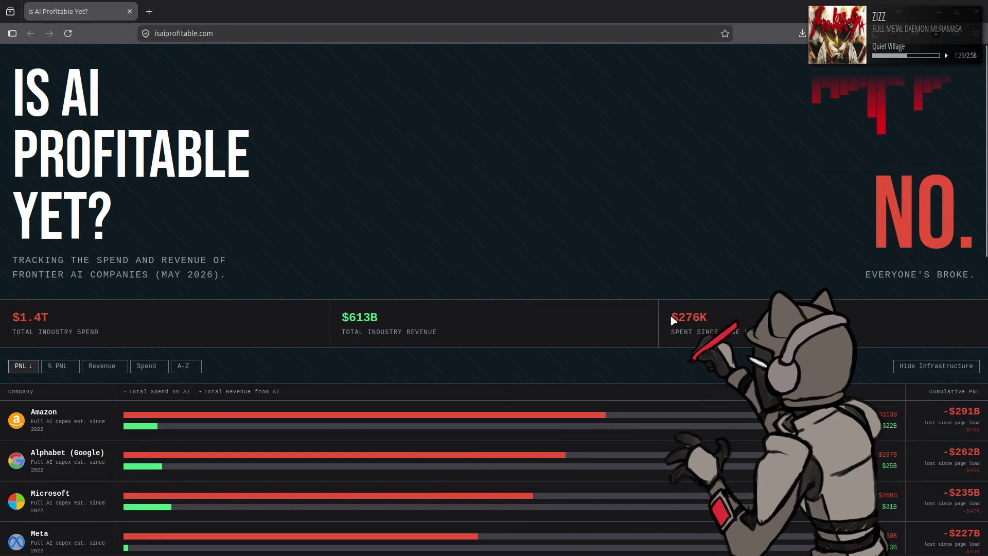
Step: Select the spend counter, the EVERYONE'S BROKE. tagline and Meta's $3B revenue figure on isaiprofitable.com
{"action": "left_click_drag", "start_coordinate": [670, 314], "coordinate": [756, 334]}
{"action": "left_click", "coordinate": [861, 153]}
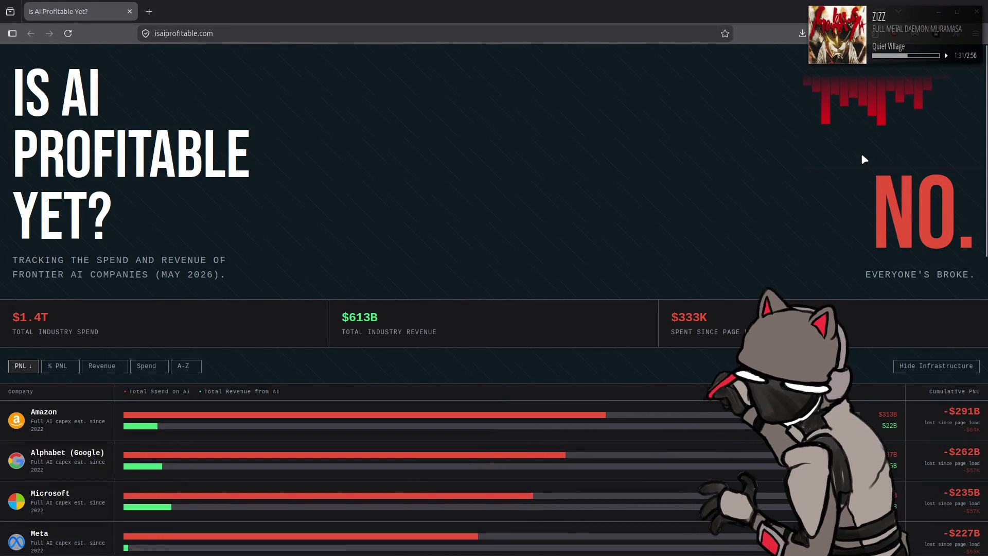
{"action": "triple_click", "coordinate": [957, 274]}
{"action": "left_click", "coordinate": [656, 179]}
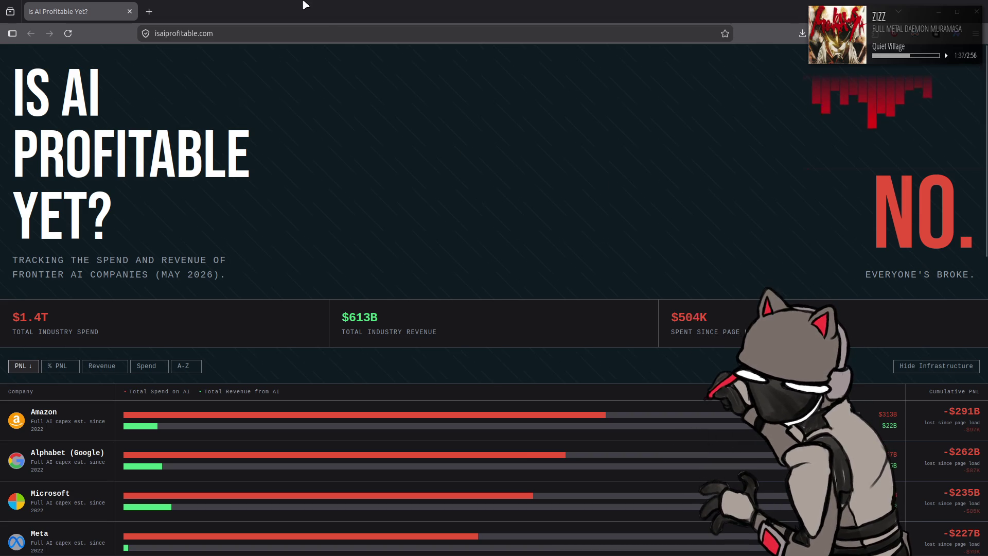
{"action": "scroll", "coordinate": [116, 390], "scroll_direction": "down", "scroll_amount": 2}
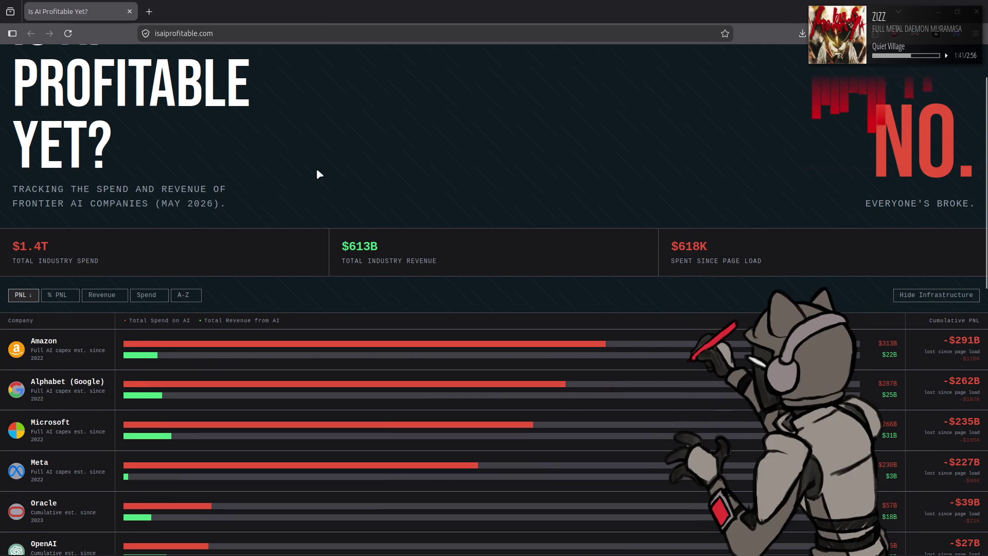
{"action": "scroll", "coordinate": [362, 140], "scroll_direction": "down", "scroll_amount": 2}
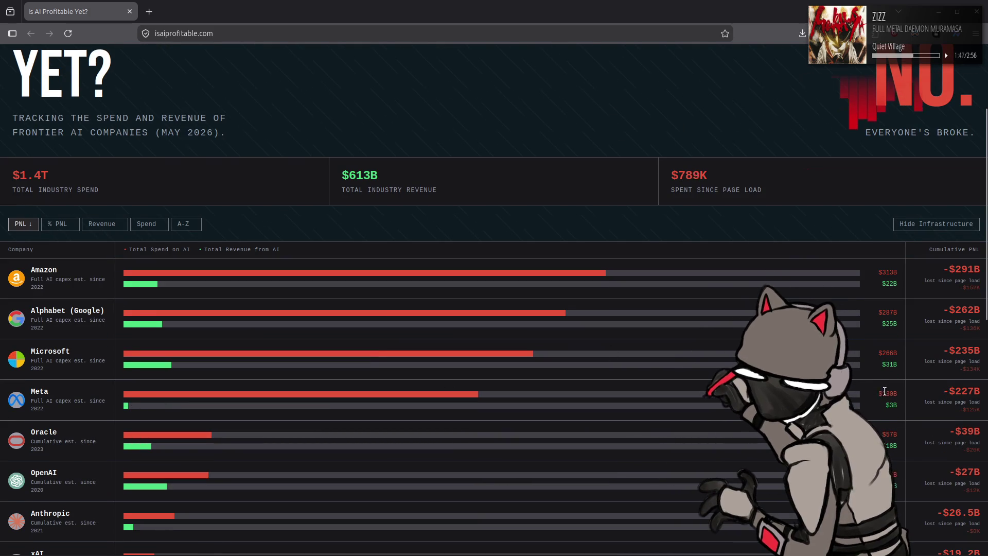
{"action": "double_click", "coordinate": [904, 407]}
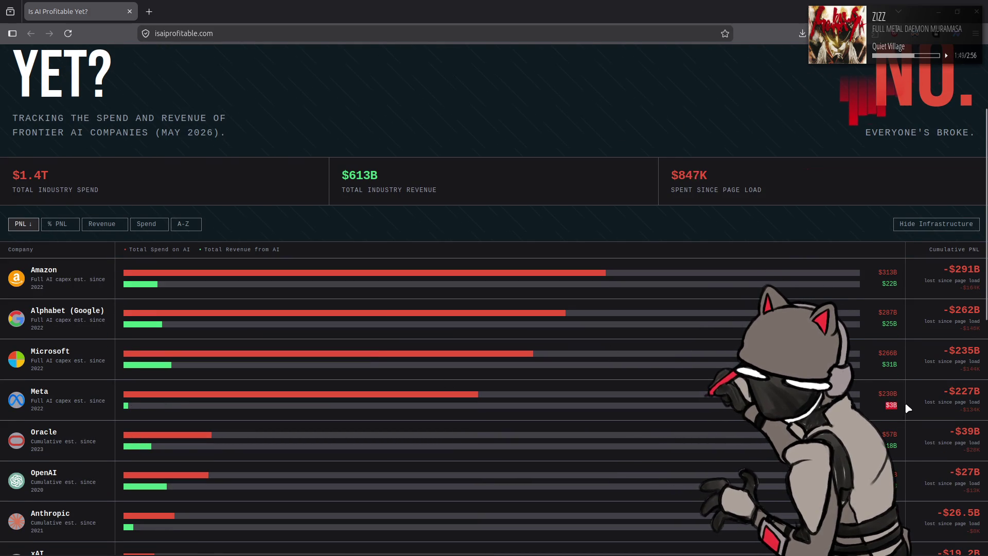
{"action": "left_click", "coordinate": [904, 403]}
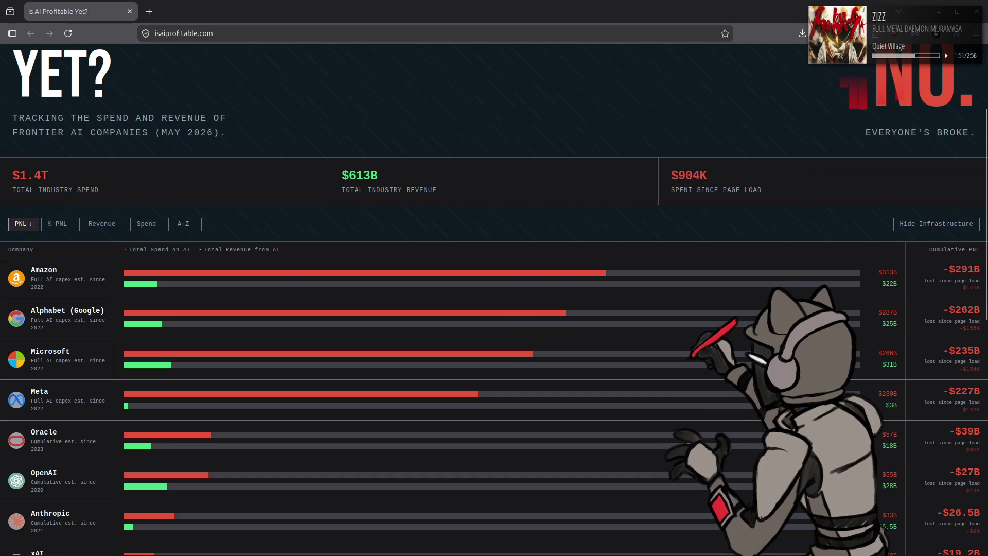
Step: Scroll down the company spend-versus-revenue table and back up, then close the tab
{"action": "scroll", "coordinate": [905, 404], "scroll_direction": "down", "scroll_amount": 2}
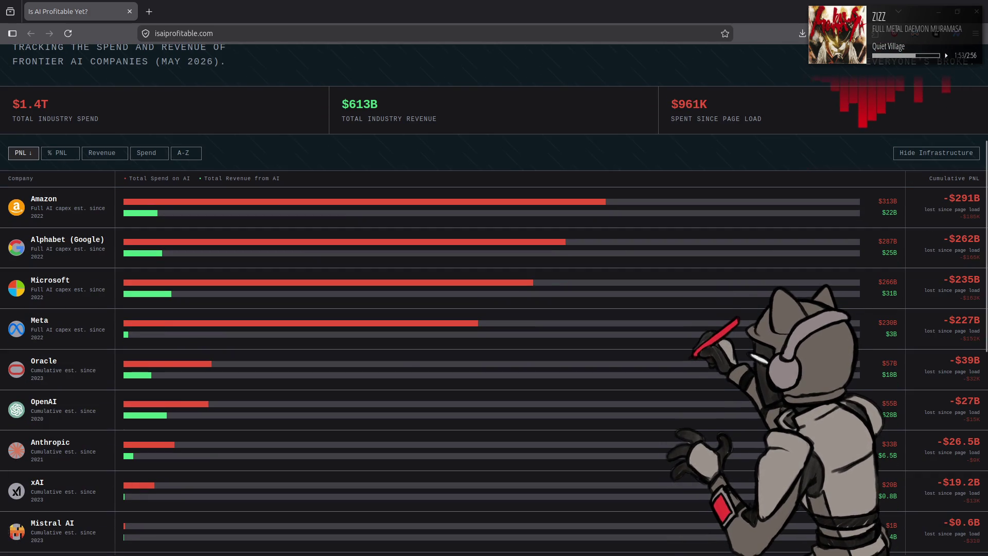
{"action": "scroll", "coordinate": [905, 404], "scroll_direction": "down", "scroll_amount": 4}
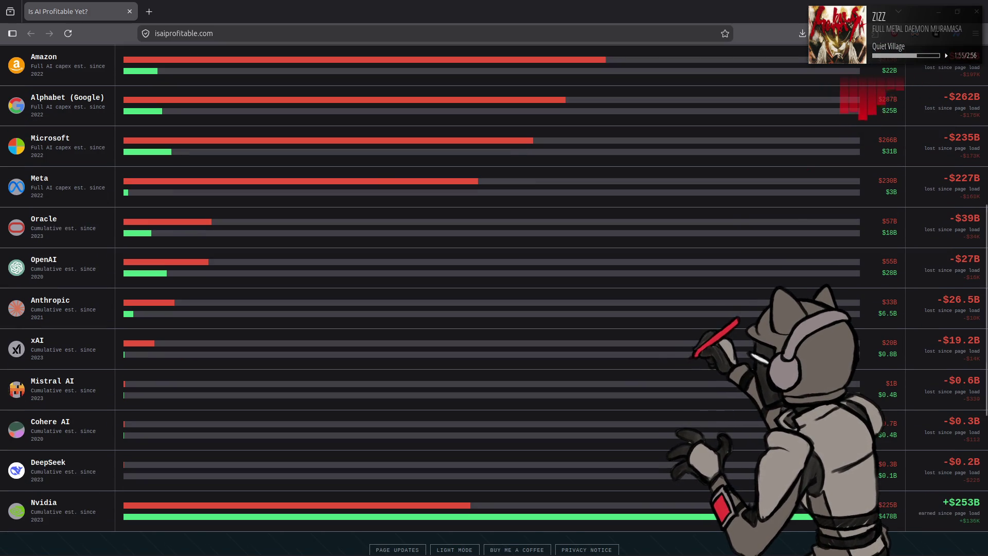
{"action": "scroll", "coordinate": [905, 403], "scroll_direction": "down", "scroll_amount": 2}
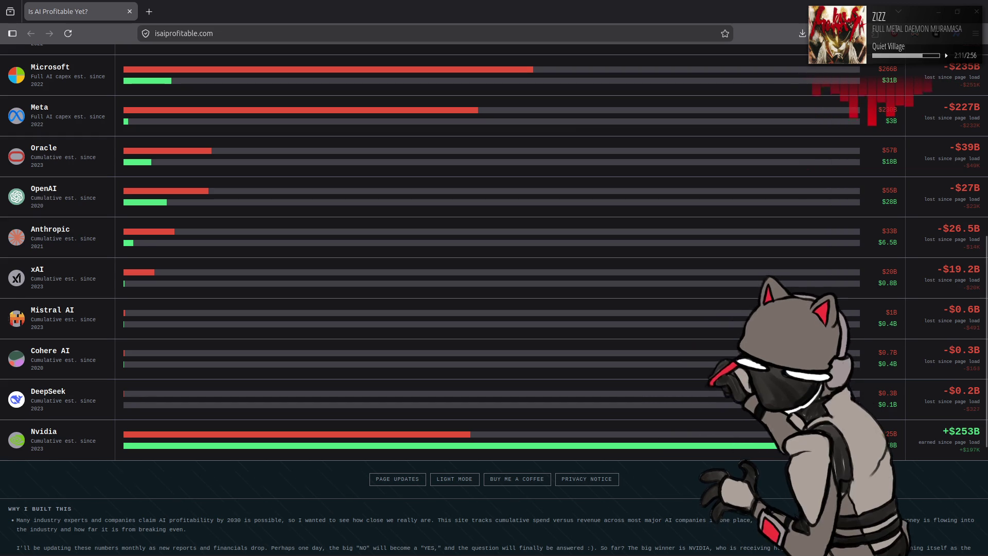
{"action": "scroll", "coordinate": [494, 299], "scroll_direction": "up", "scroll_amount": 5}
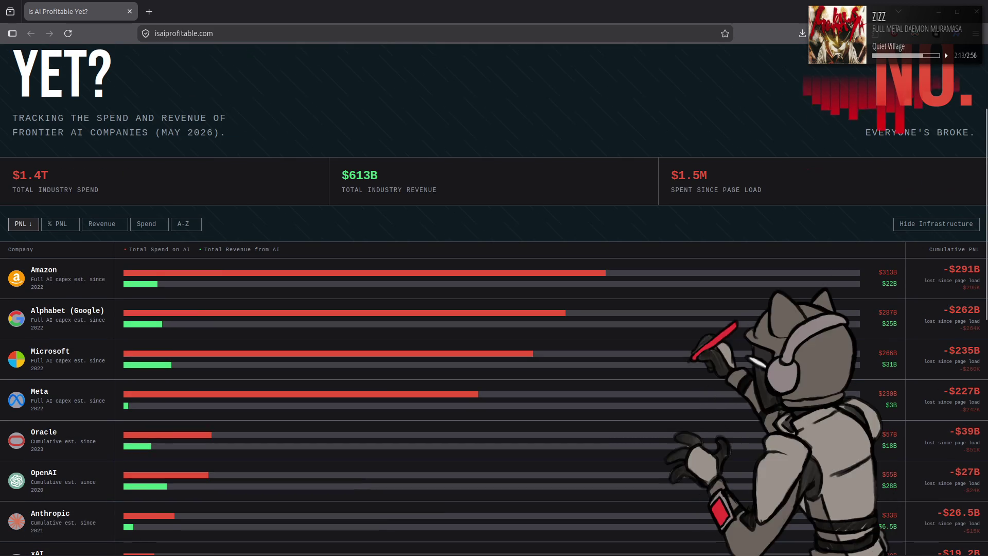
{"action": "scroll", "coordinate": [494, 298], "scroll_direction": "up", "scroll_amount": 3}
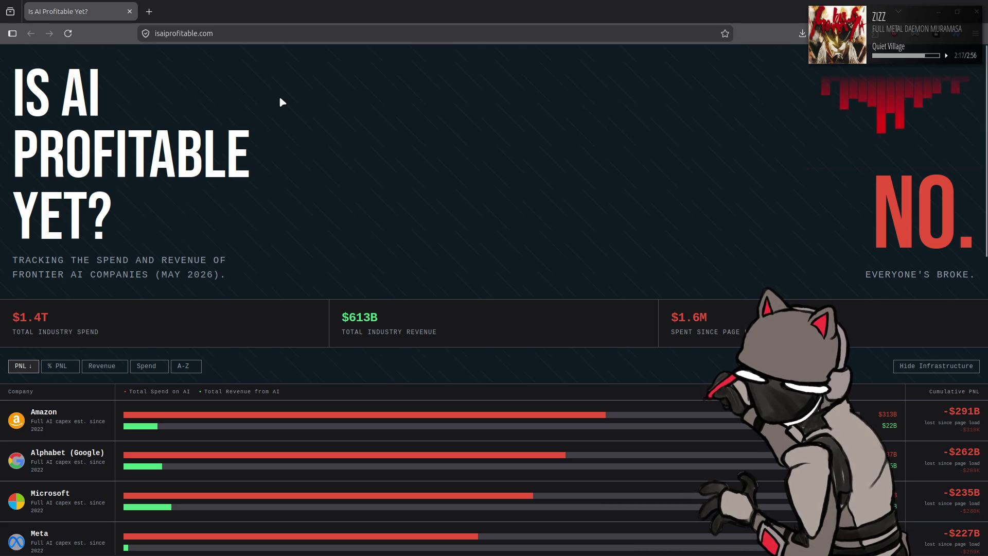
{"action": "scroll", "coordinate": [281, 98], "scroll_direction": "down", "scroll_amount": 8}
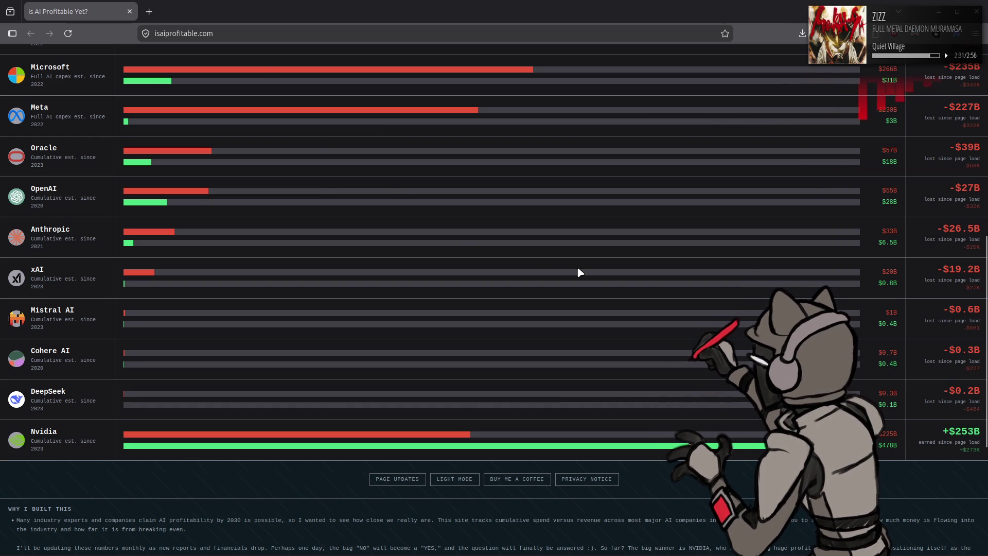
{"action": "scroll", "coordinate": [586, 273], "scroll_direction": "up", "scroll_amount": 4}
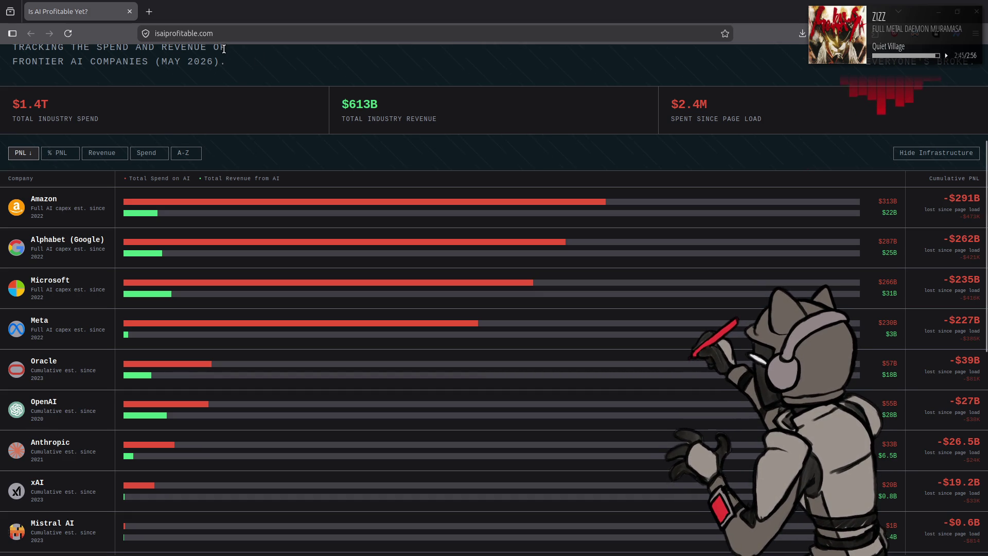
{"action": "left_click", "coordinate": [129, 11]}
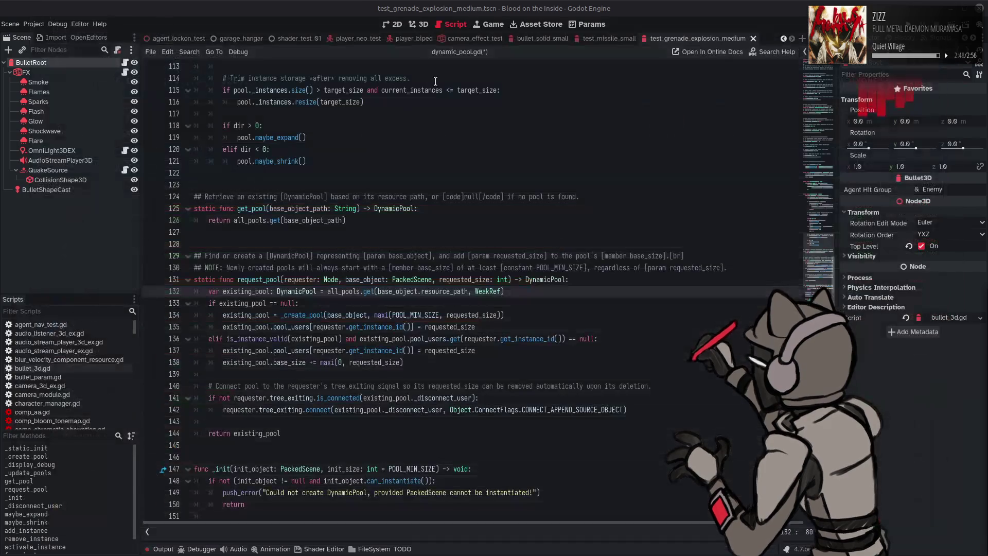
Step: Replace WeakRef on line 132 with weakref(null) as the get() default
{"action": "double_click", "coordinate": [481, 293]}
{"action": "type", "text": "weak"}
{"action": "key", "text": "Return"}
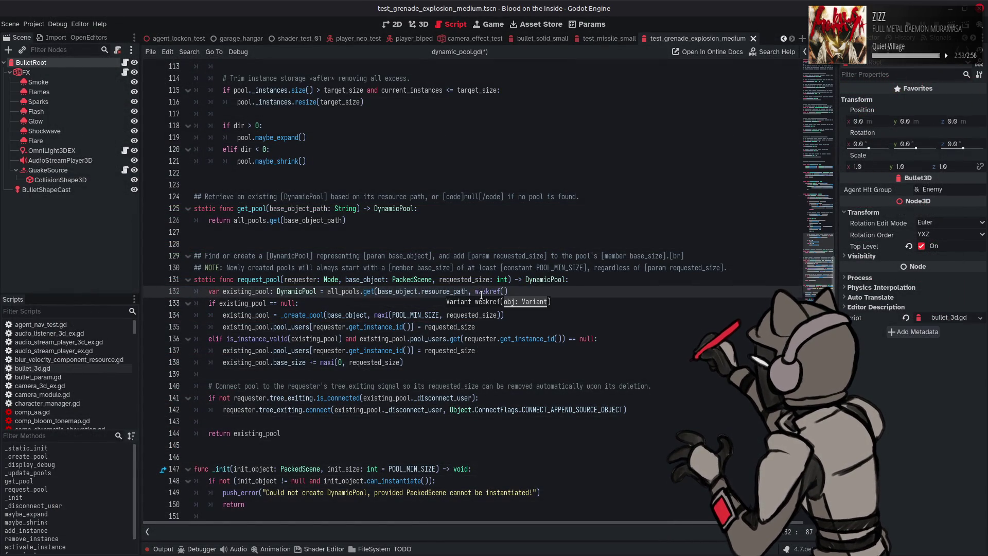
{"action": "type", "text": "nul"}
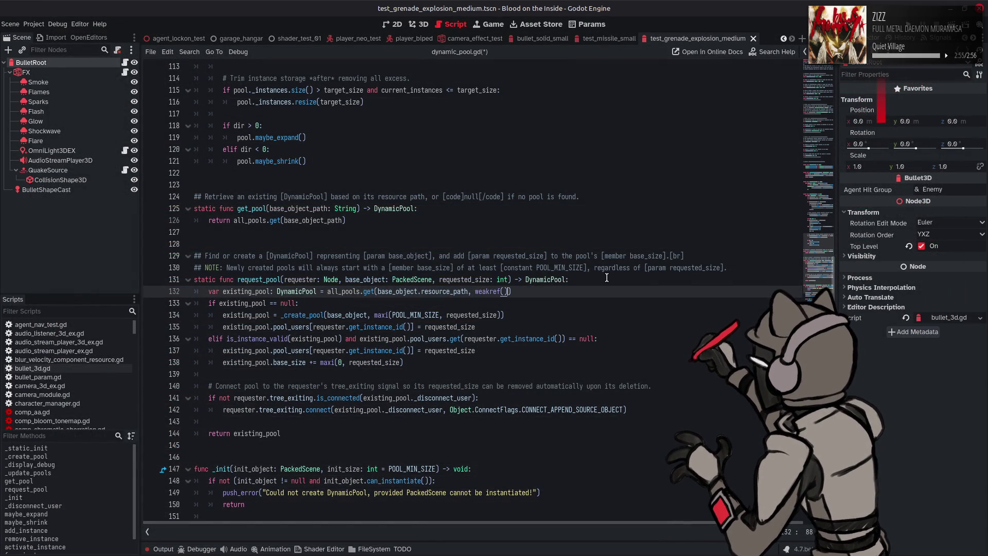
{"action": "type", "text": "l"}
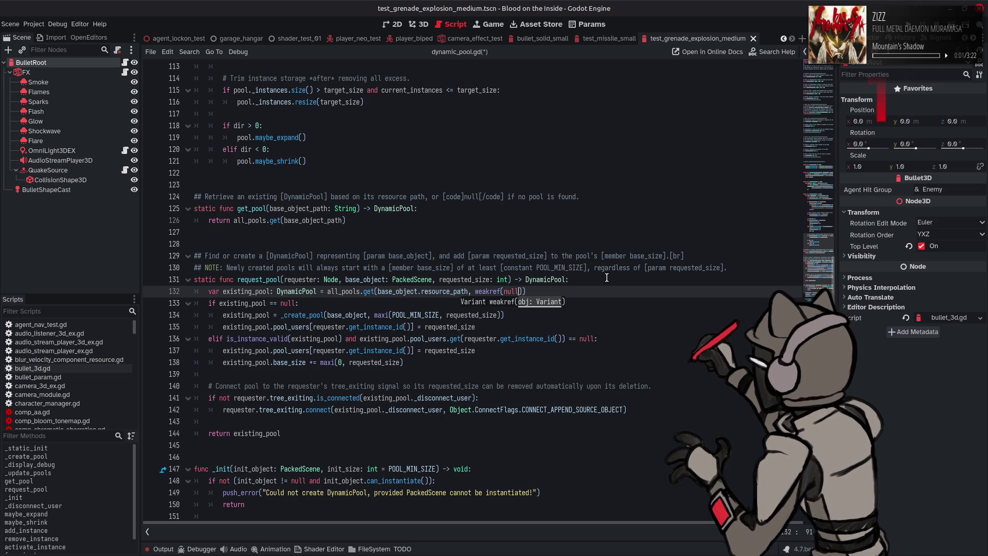
{"action": "mouse_move", "coordinate": [483, 291]}
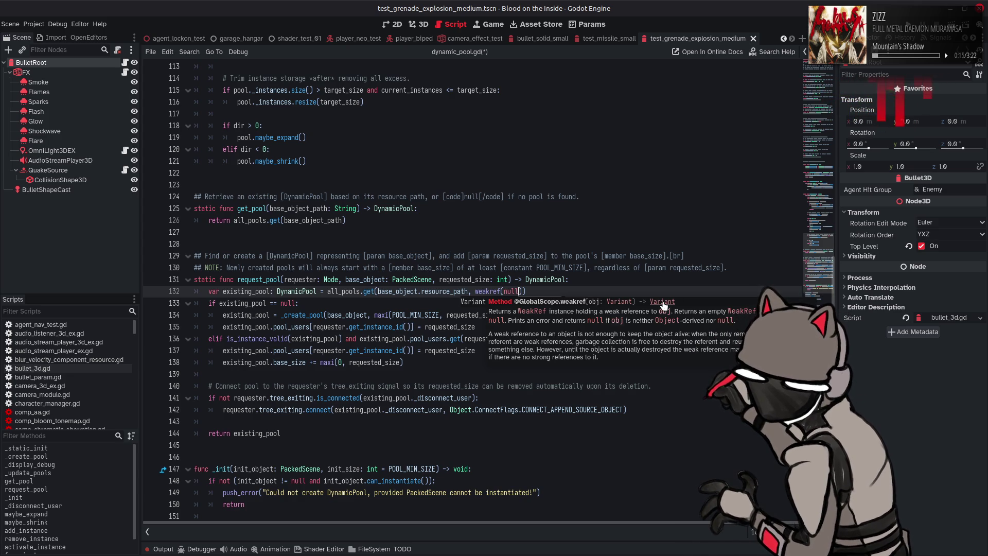
Step: Read the full WeakRef class reference, noting it has no effect on the object, then return to the script
{"action": "left_click", "coordinate": [530, 312]}
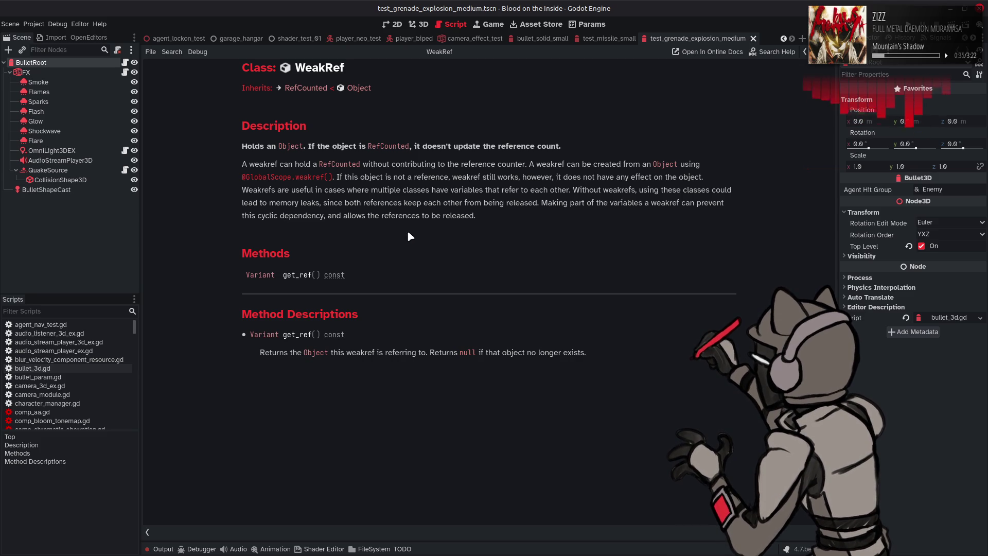
{"action": "left_click_drag", "start_coordinate": [556, 176], "coordinate": [721, 180]}
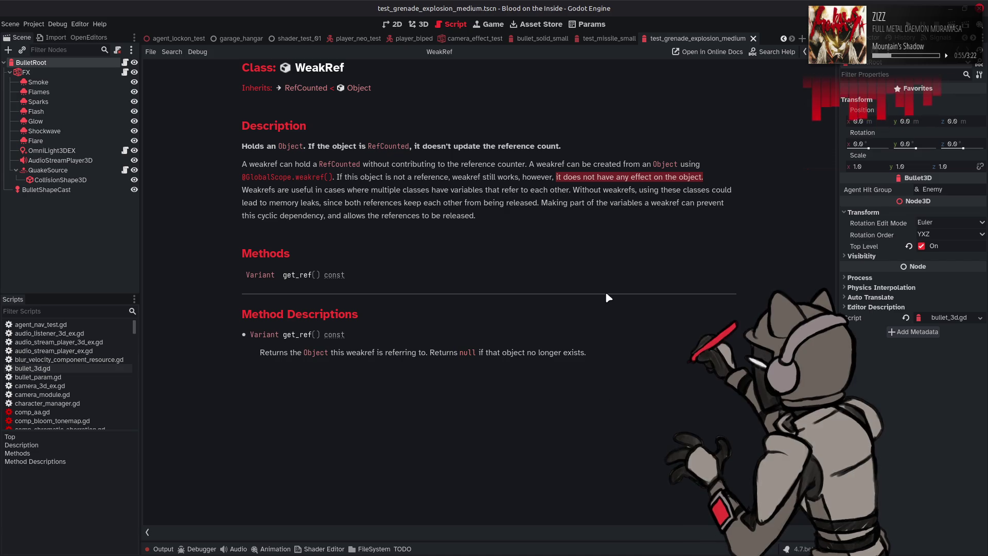
{"action": "left_click", "coordinate": [653, 266]}
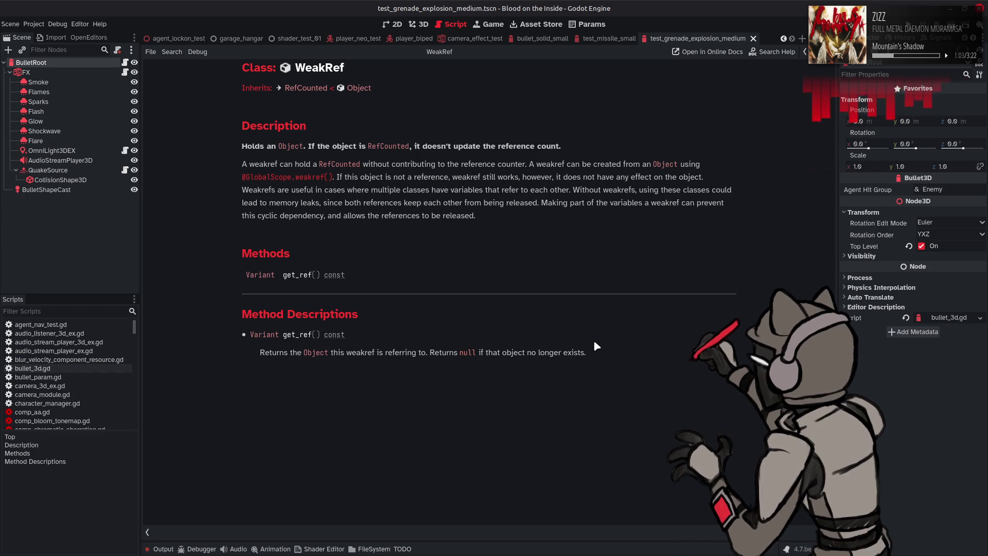
{"action": "key", "text": "alt+Left"}
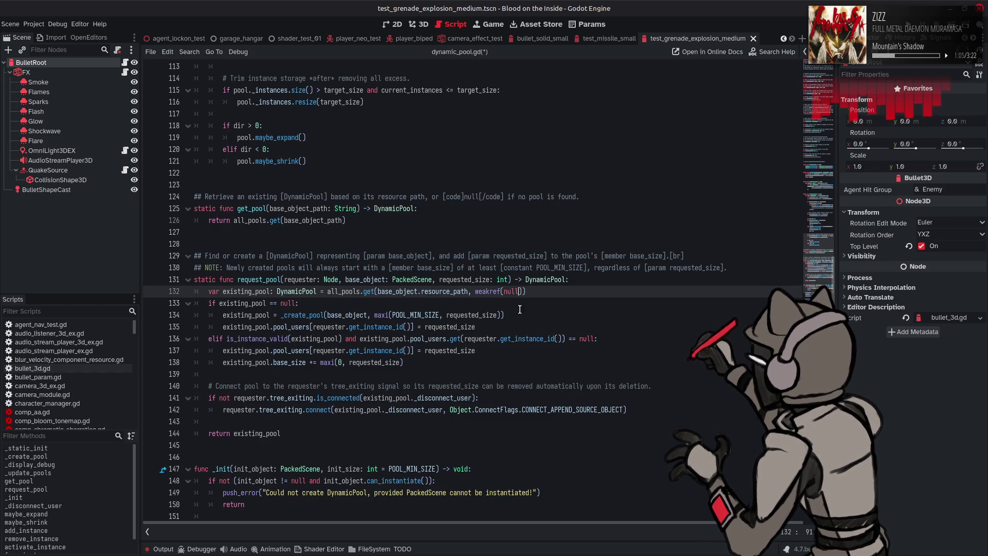
Step: Complete the get_ref() call on line 132 and check the all_pools matches
{"action": "mouse_move", "coordinate": [486, 292]}
{"action": "type", "text": ").get_ref"}
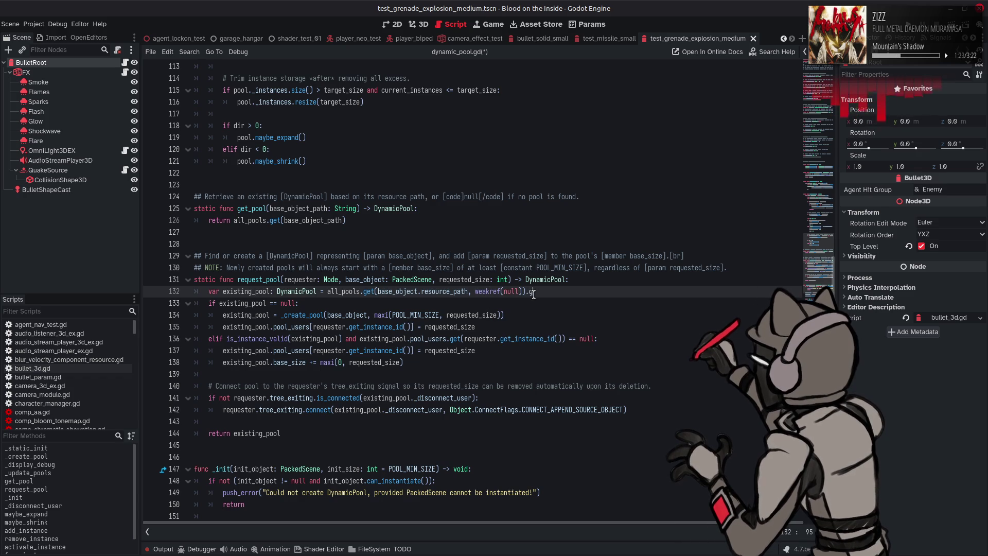
{"action": "type", "text": "()"}
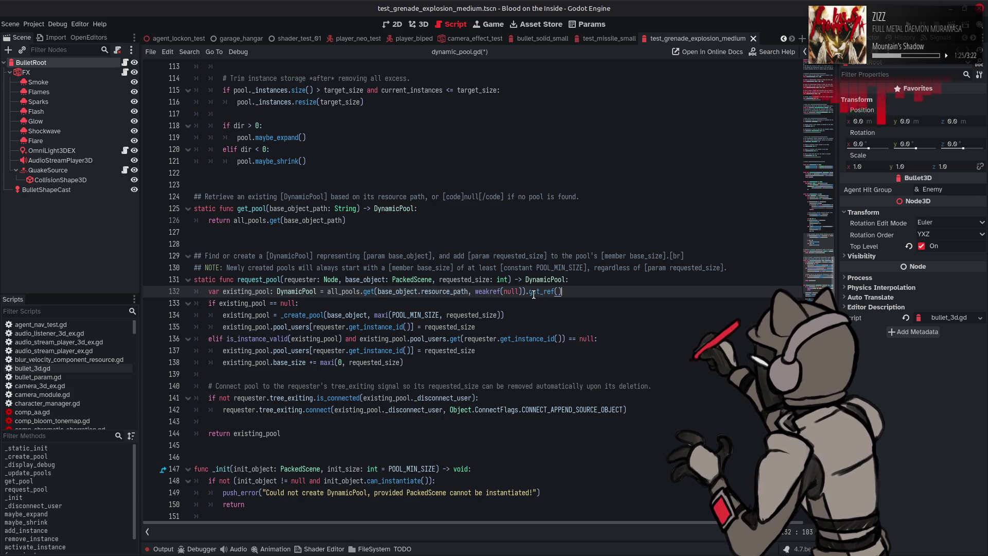
{"action": "double_click", "coordinate": [346, 292]}
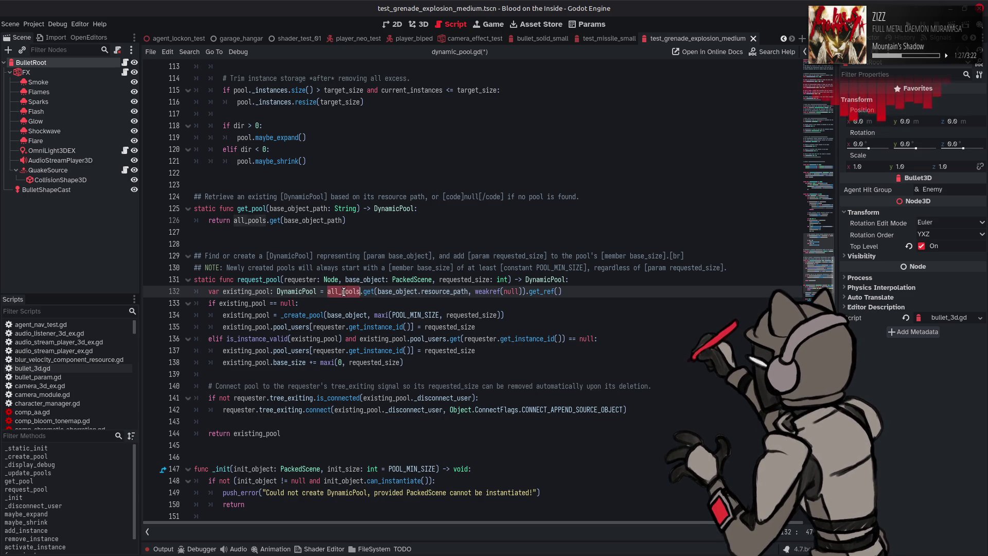
{"action": "key", "text": "ctrl+f"}
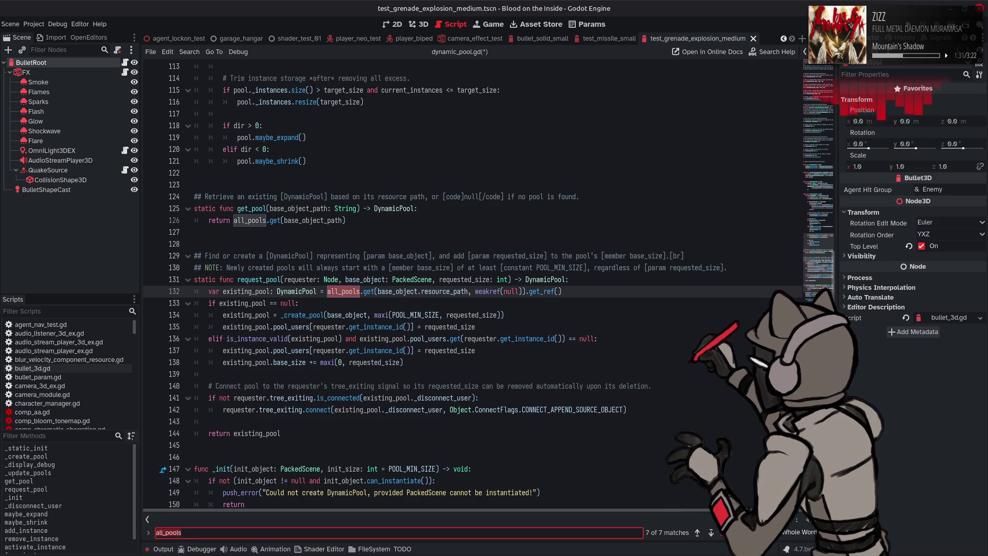
{"action": "key", "text": "Escape"}
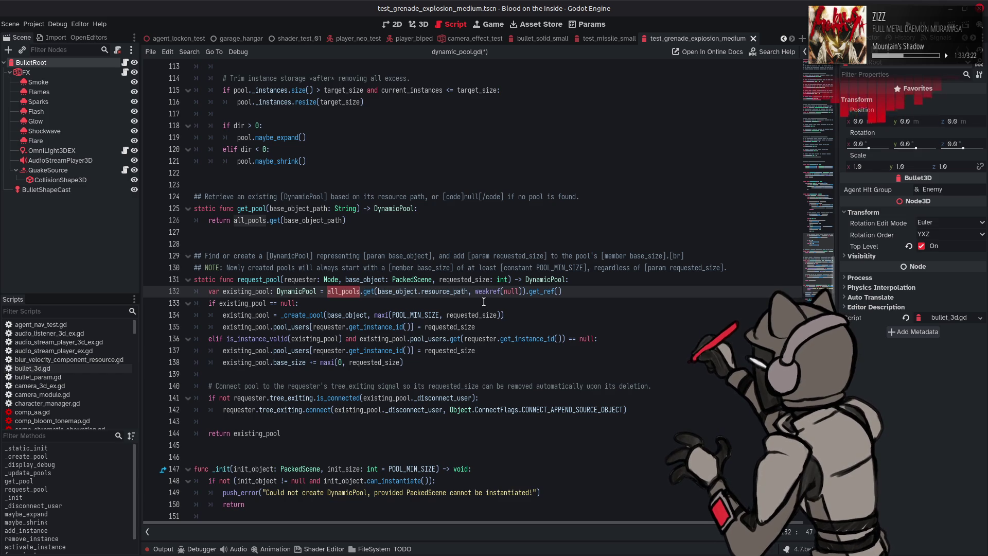
Step: Give get_pool's lookup on line 126 the weakref(null).get_ref() tail and save dynamic_pool.gd
{"action": "left_click", "coordinate": [476, 292]}
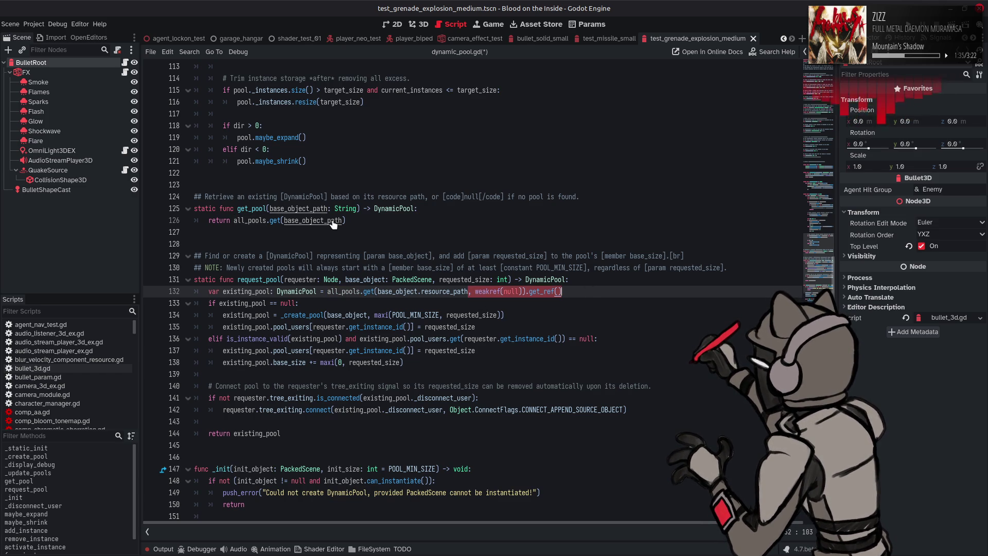
{"action": "left_click", "coordinate": [427, 224]}
{"action": "key", "text": "ctrl+z"}
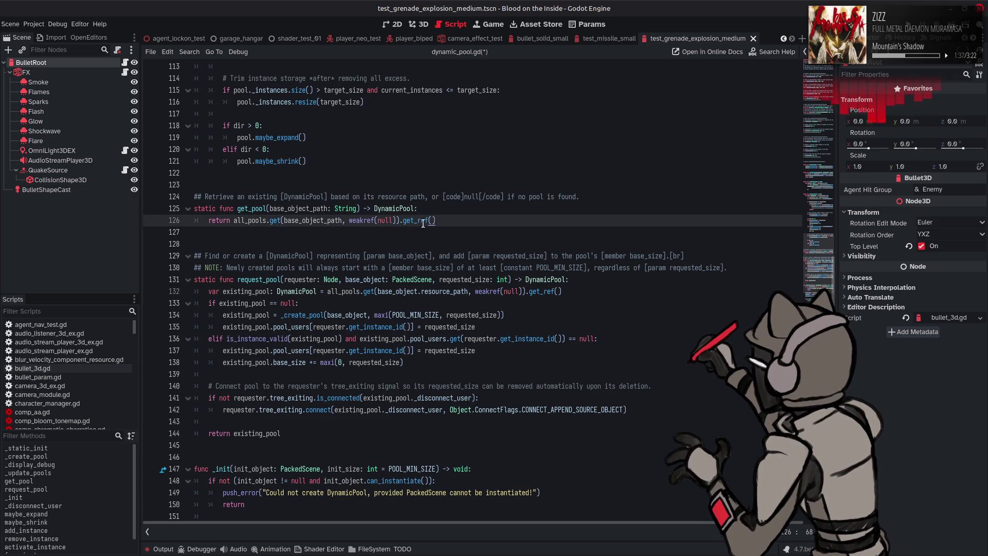
{"action": "key", "text": "ctrl+s"}
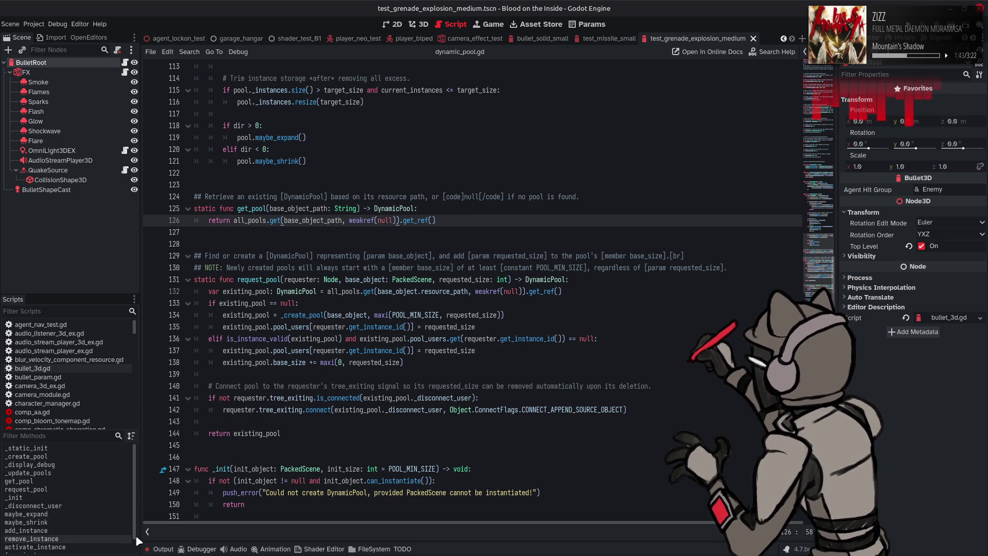
{"action": "left_click", "coordinate": [161, 549]}
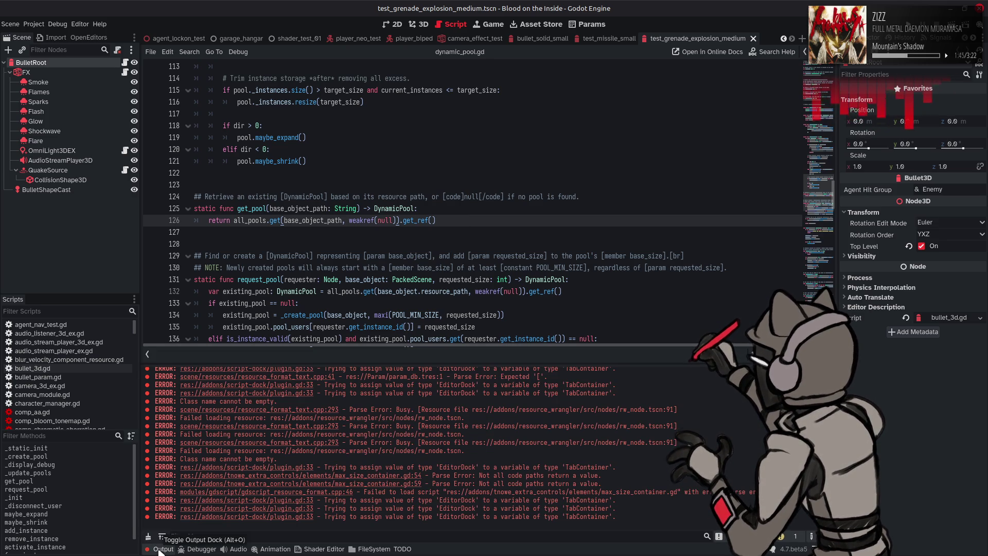
Step: Step through the all_pools usages on lines 32, 76, 81 and 96
{"action": "left_click", "coordinate": [162, 549]}
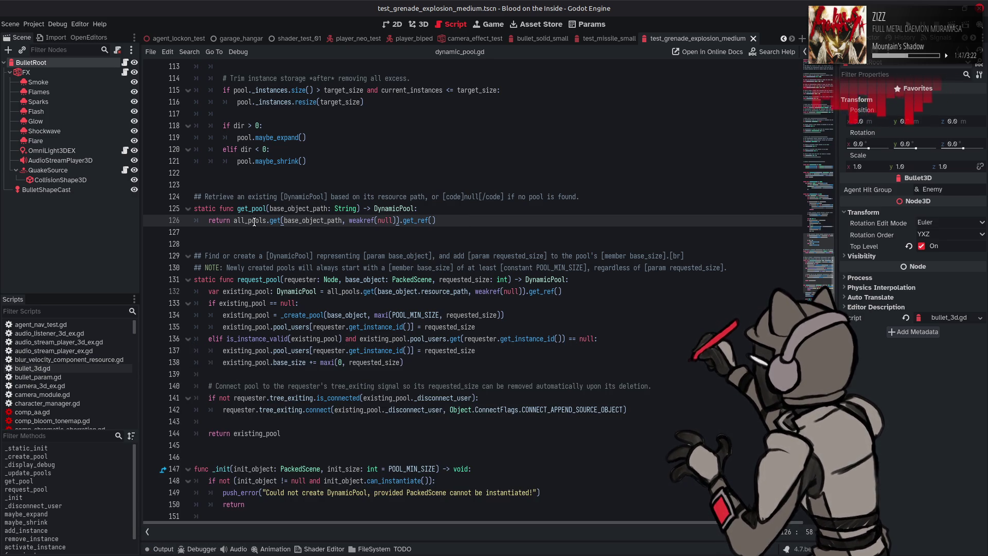
{"action": "key", "text": "ctrl+f"}
{"action": "left_click", "coordinate": [711, 534]}
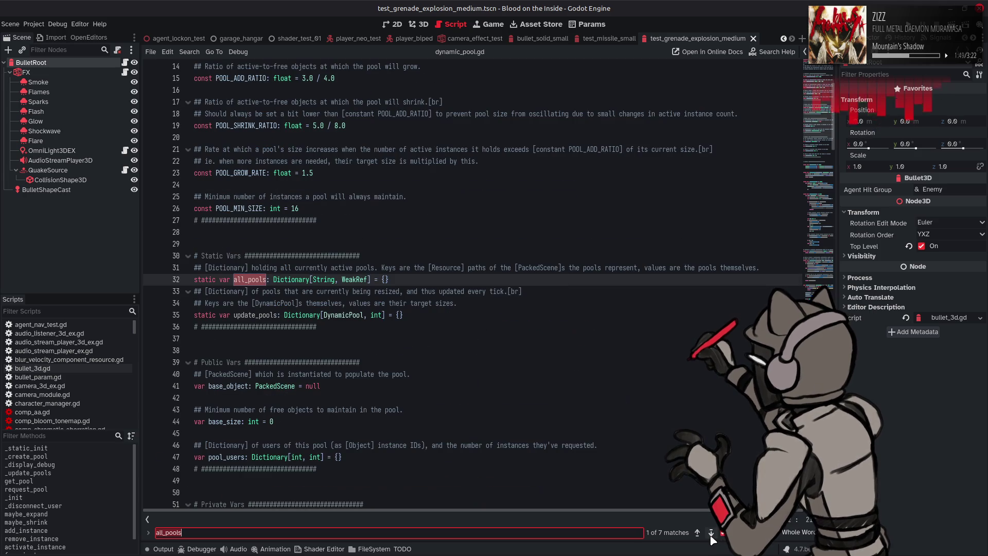
{"action": "left_click", "coordinate": [711, 534]}
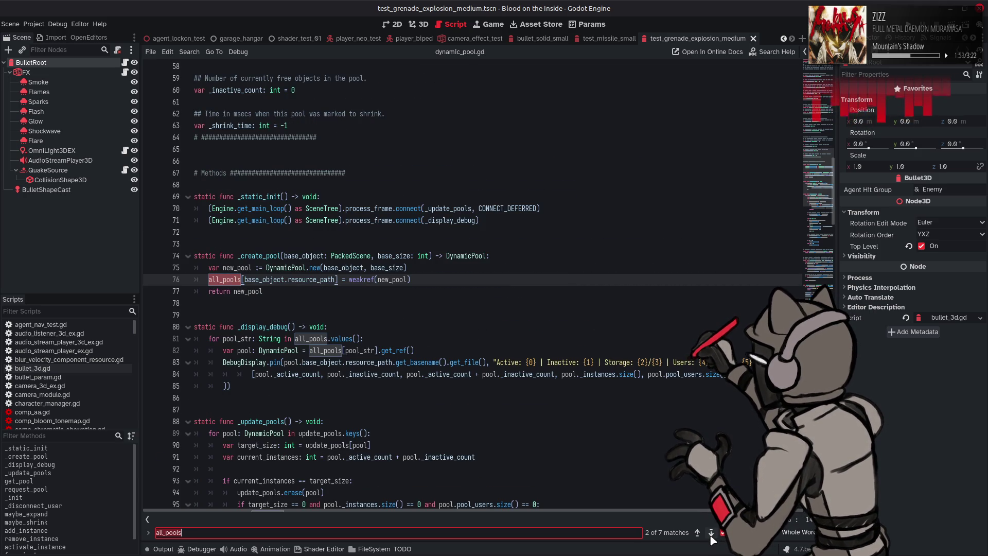
{"action": "left_click", "coordinate": [711, 534]}
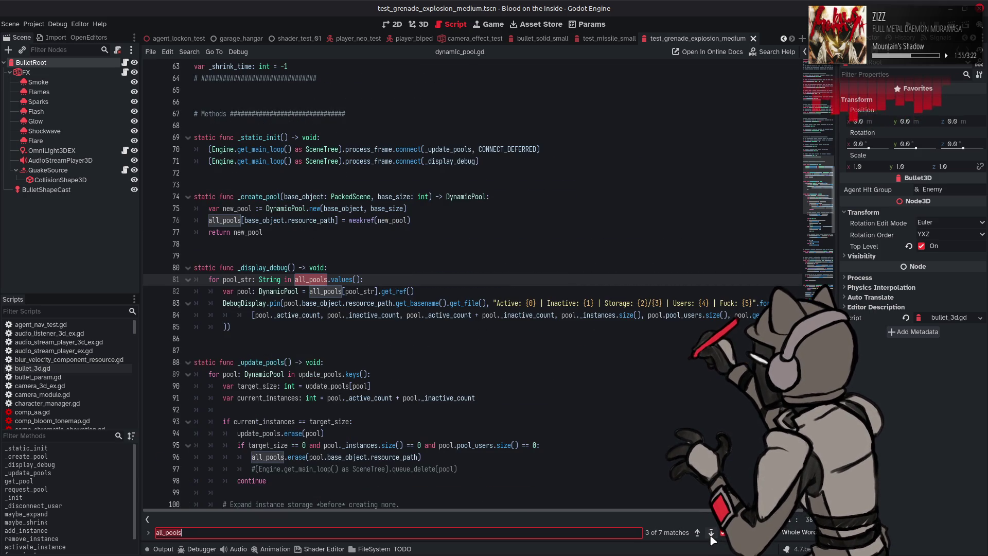
{"action": "left_click", "coordinate": [712, 534]}
{"action": "left_click", "coordinate": [711, 535]}
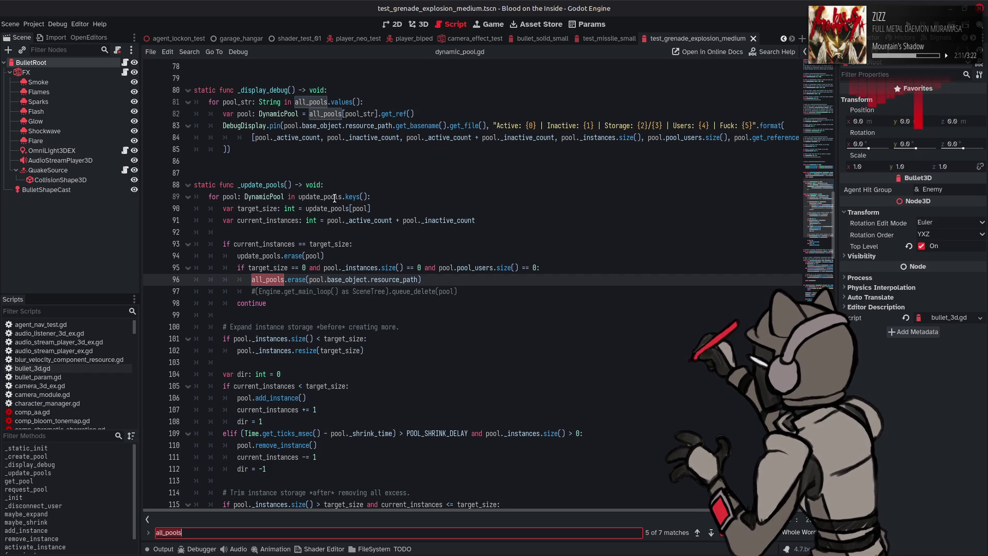
{"action": "mouse_move", "coordinate": [335, 198]}
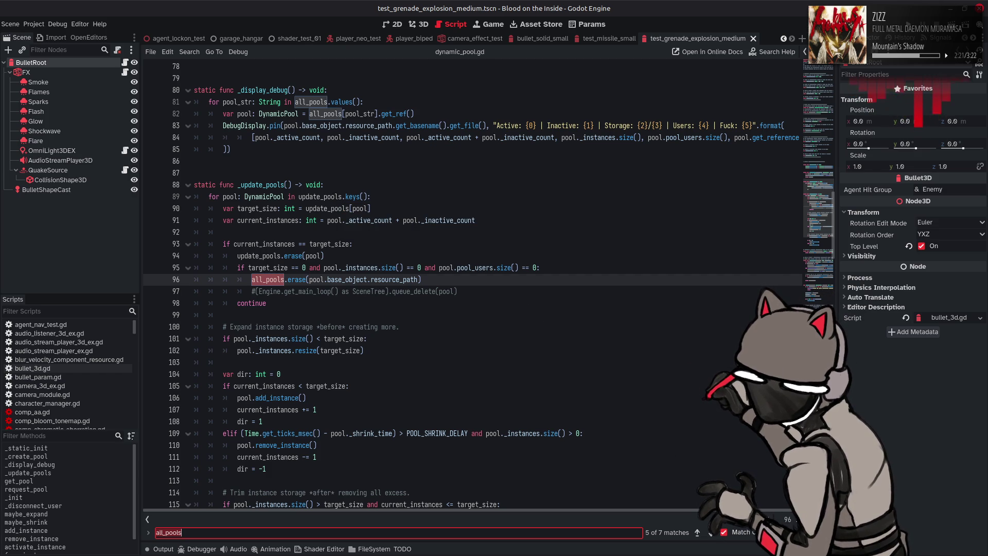
Step: Close the search and run the game, which halts at line 81 with an Object-to-String error
{"action": "key", "text": "Escape"}
{"action": "left_click", "coordinate": [486, 305]}
{"action": "key", "text": "ctrl+s"}
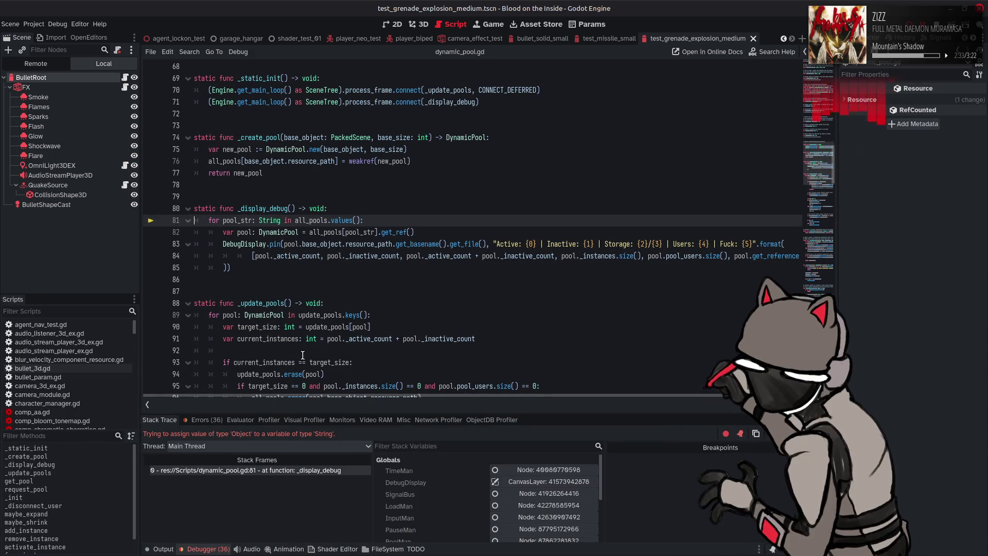
Step: Change line 81 to loop over all_pools.keys(), stop the game and relaunch it
{"action": "mouse_move", "coordinate": [309, 342]}
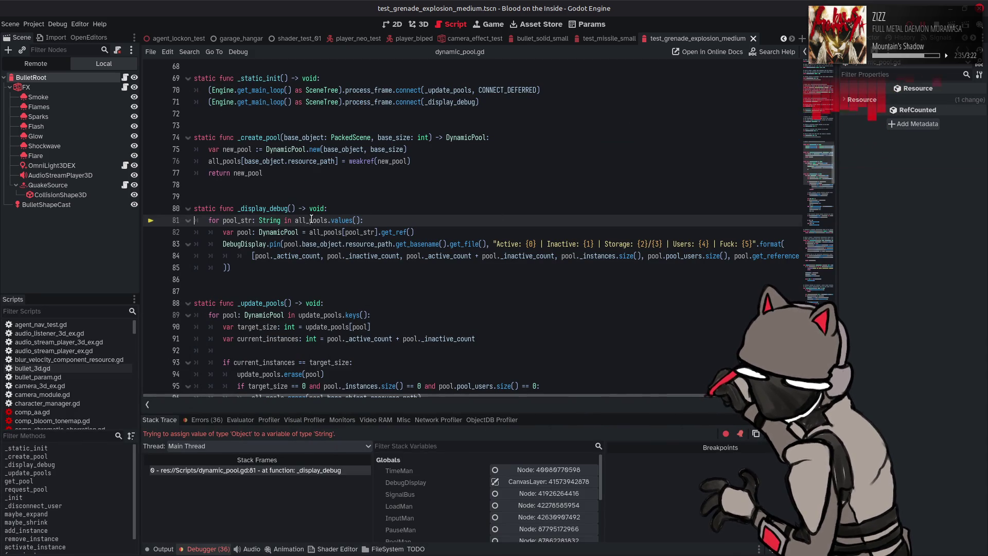
{"action": "mouse_move", "coordinate": [312, 220]}
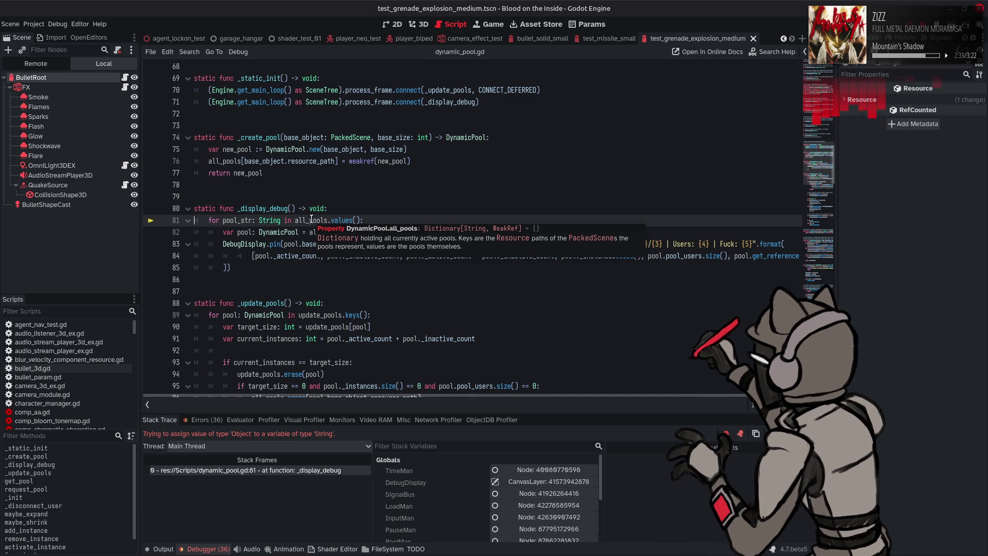
{"action": "double_click", "coordinate": [343, 220]}
{"action": "type", "text": "keys"}
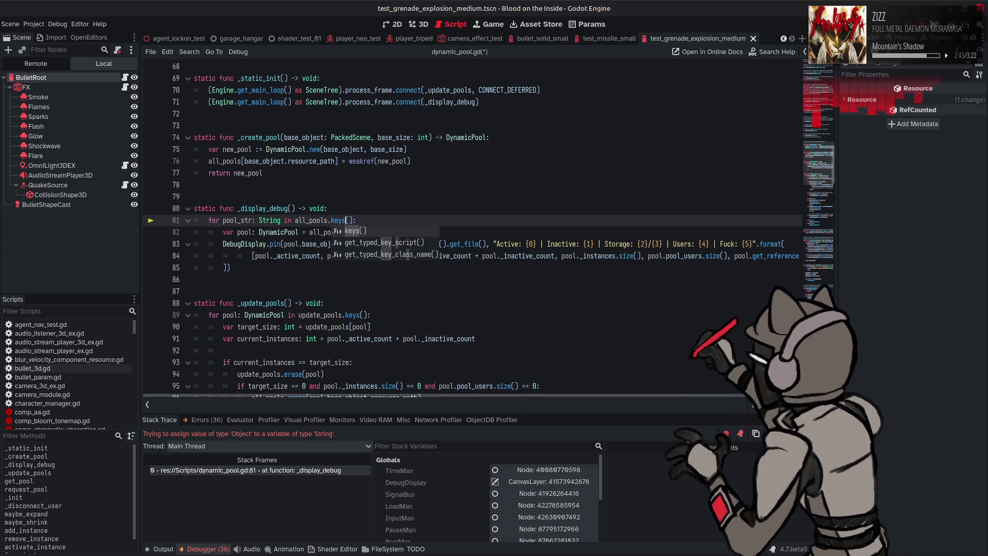
{"action": "left_click", "coordinate": [940, 24]}
{"action": "left_click", "coordinate": [560, 220]}
{"action": "key", "text": "ctrl+s"}
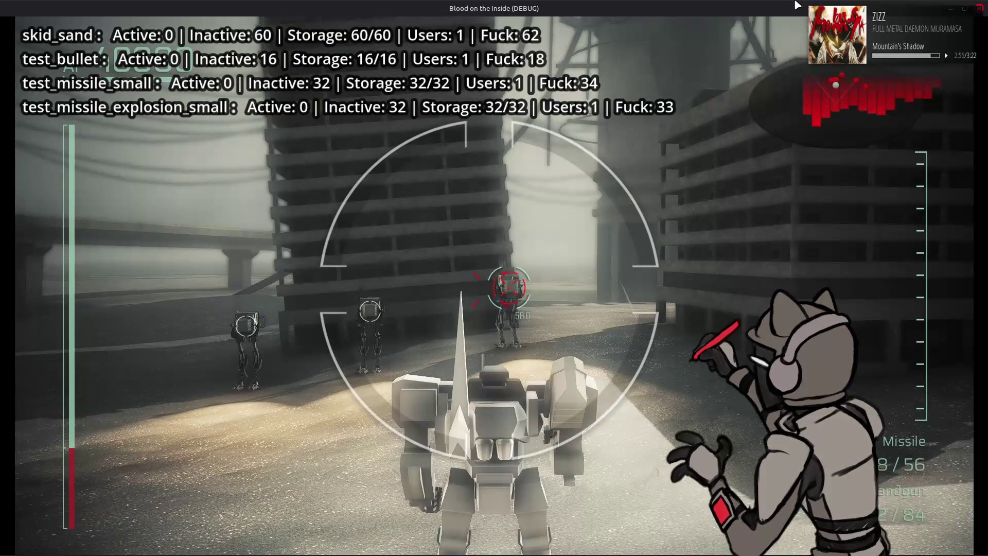
Step: Fire repeatedly at the mech and distant targets to exercise the projectile pools
{"action": "left_click", "coordinate": [494, 289]}
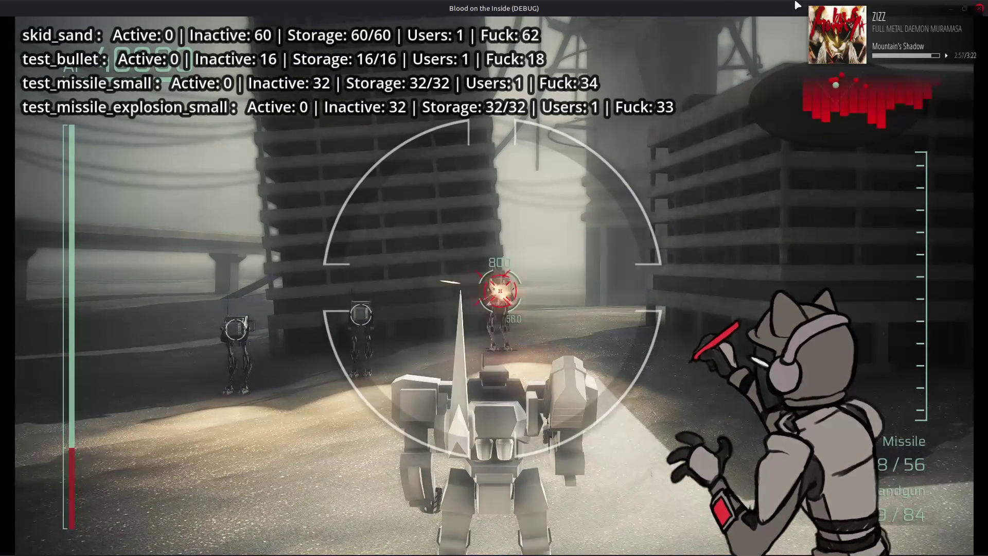
{"action": "left_click", "coordinate": [494, 288]}
{"action": "left_click", "coordinate": [494, 289]}
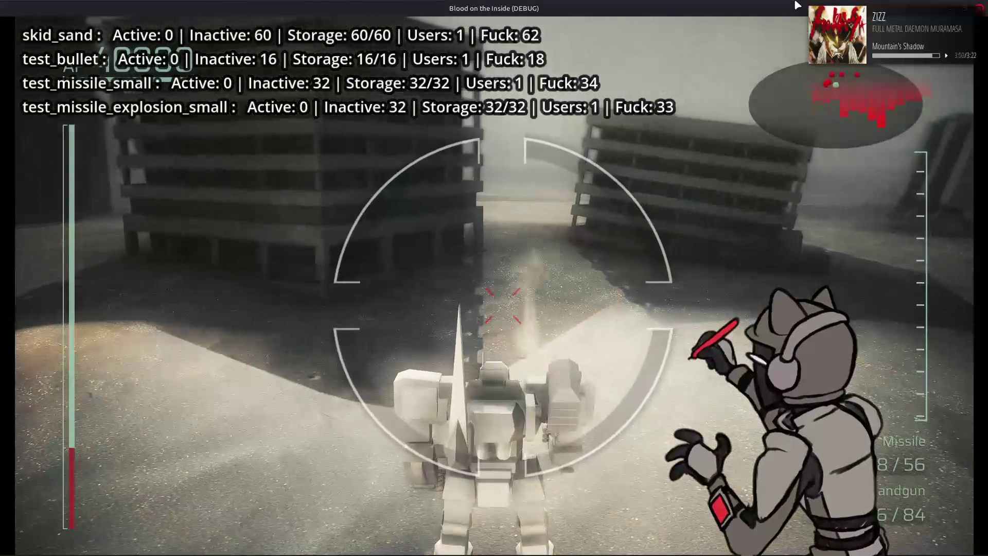
{"action": "left_click", "coordinate": [494, 289]}
{"action": "left_click", "coordinate": [494, 289]}
{"action": "left_click", "coordinate": [494, 288]}
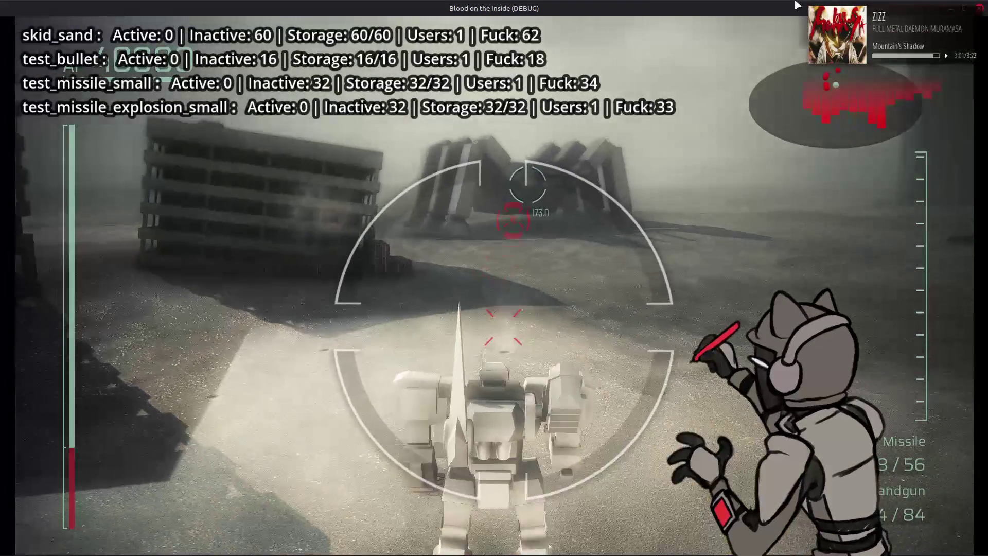
{"action": "left_click", "coordinate": [494, 288]}
{"action": "left_click", "coordinate": [495, 288]}
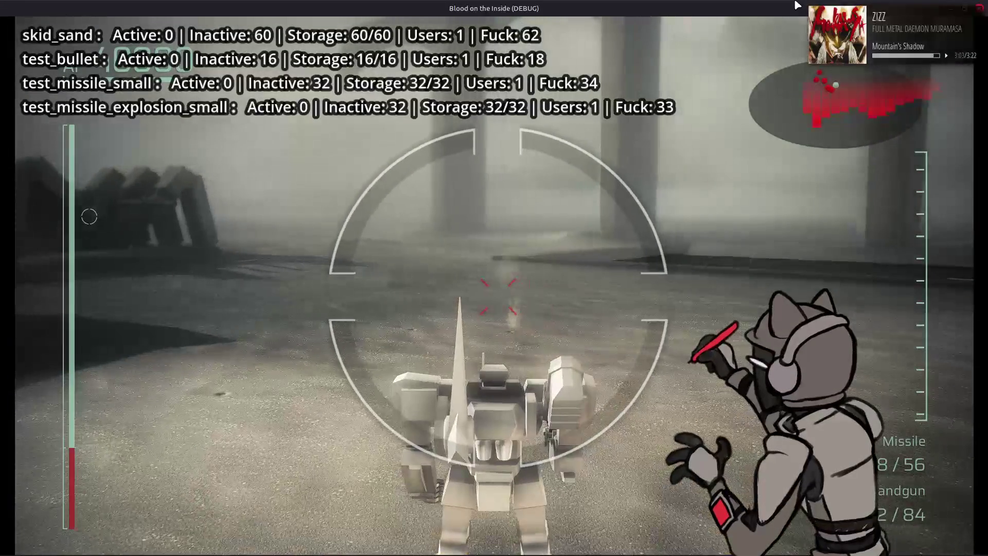
Step: Pause and cycle the back weapon through Rail Gun, Grenade Launcher and Heavy Machine Gun
{"action": "key", "text": "Escape"}
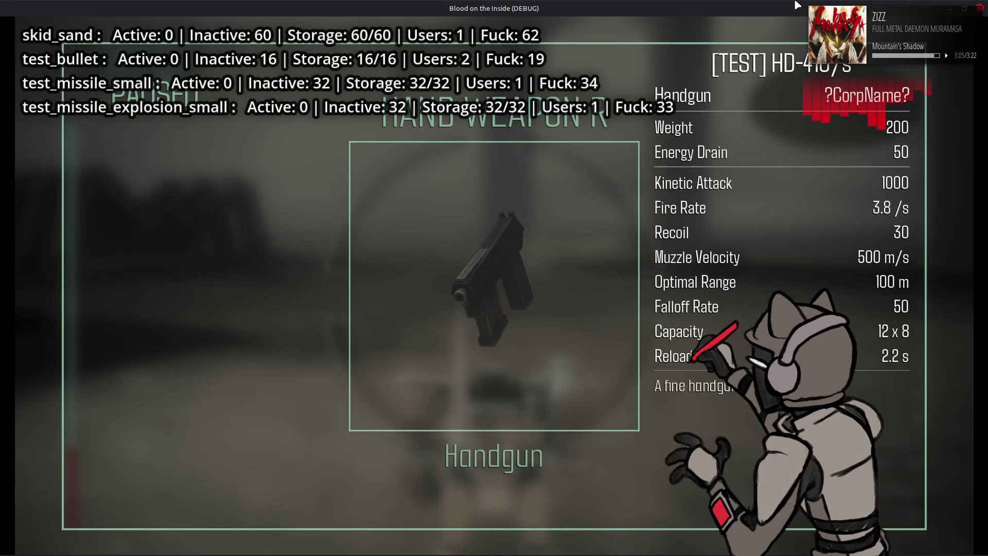
{"action": "key", "text": "Down"}
{"action": "key", "text": "Right"}
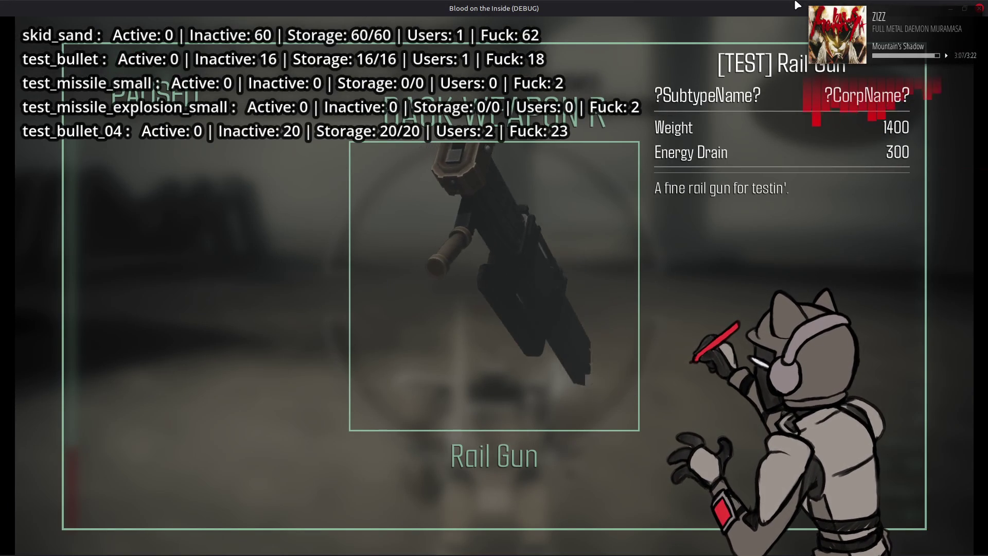
{"action": "key", "text": "Right"}
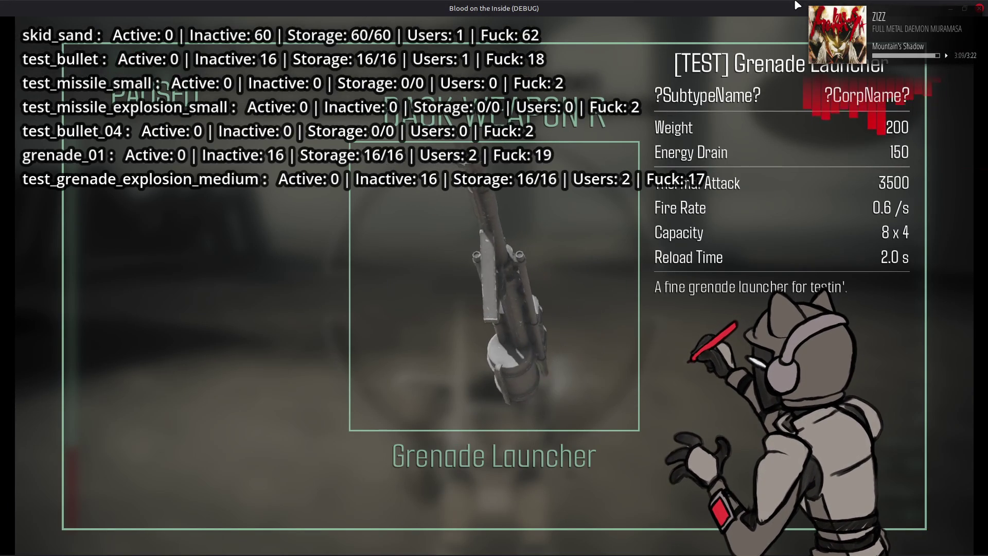
{"action": "key", "text": "Right"}
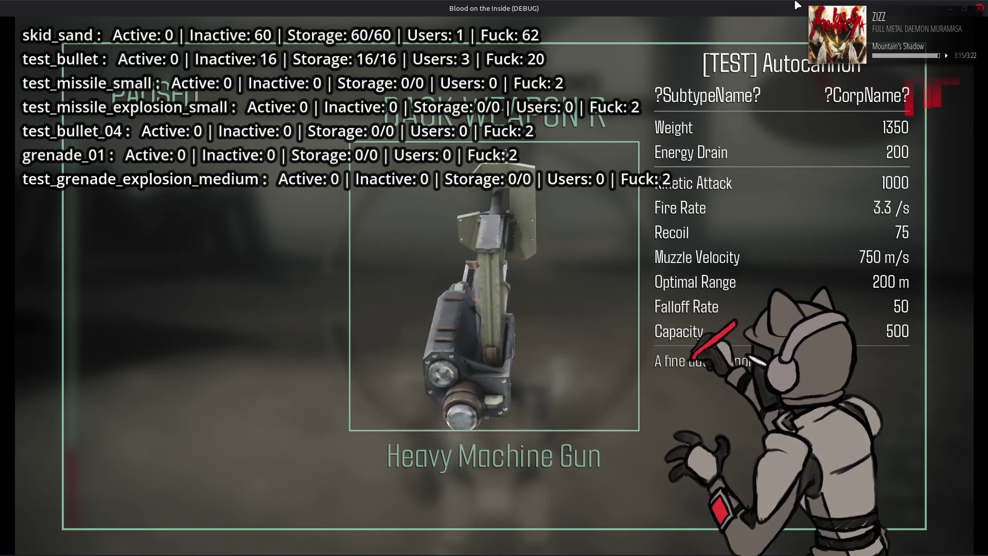
{"action": "key", "text": "Left"}
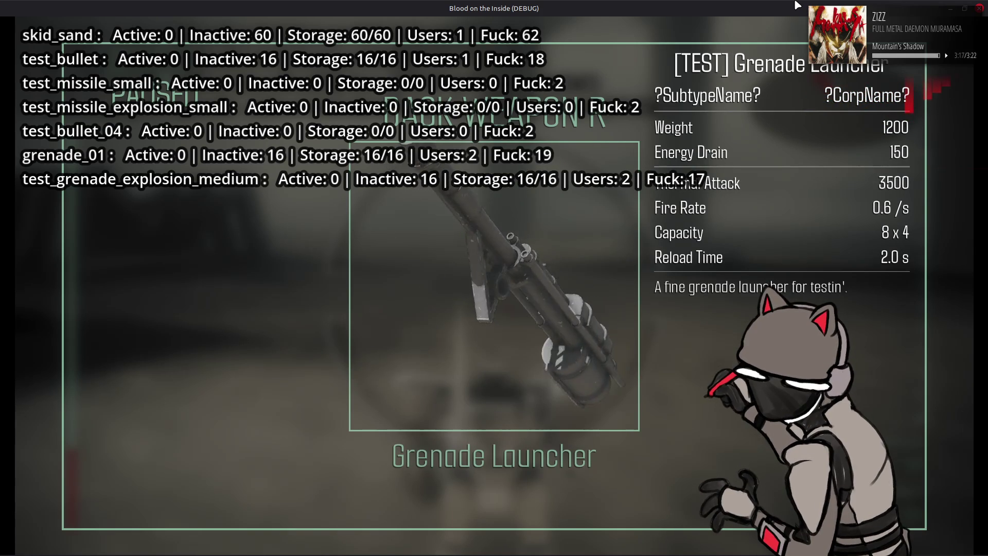
{"action": "key", "text": "Left"}
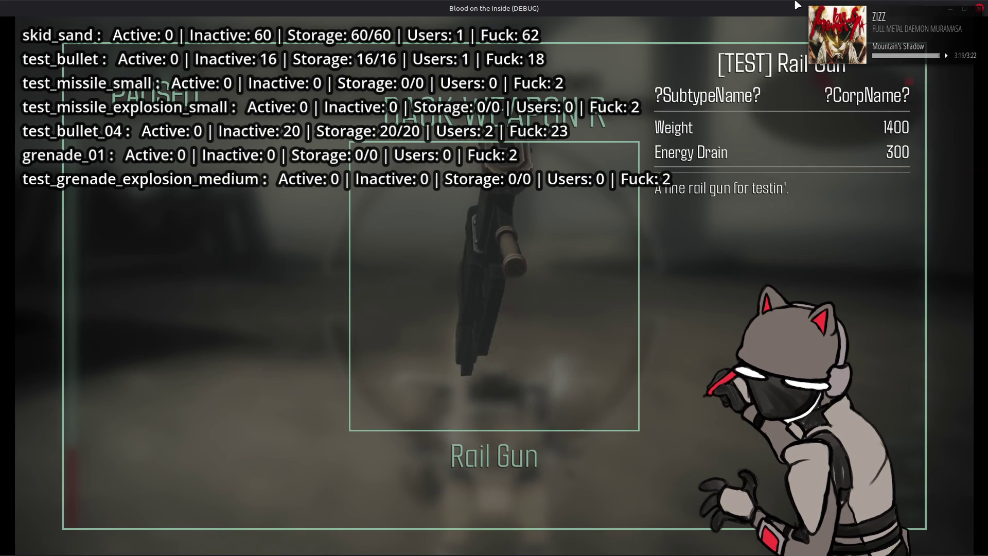
Step: Flick to Grenade Launcher and Missile to check their pools, resume with Rail Gun, and close the game
{"action": "key", "text": "Right"}
{"action": "key", "text": "Left"}
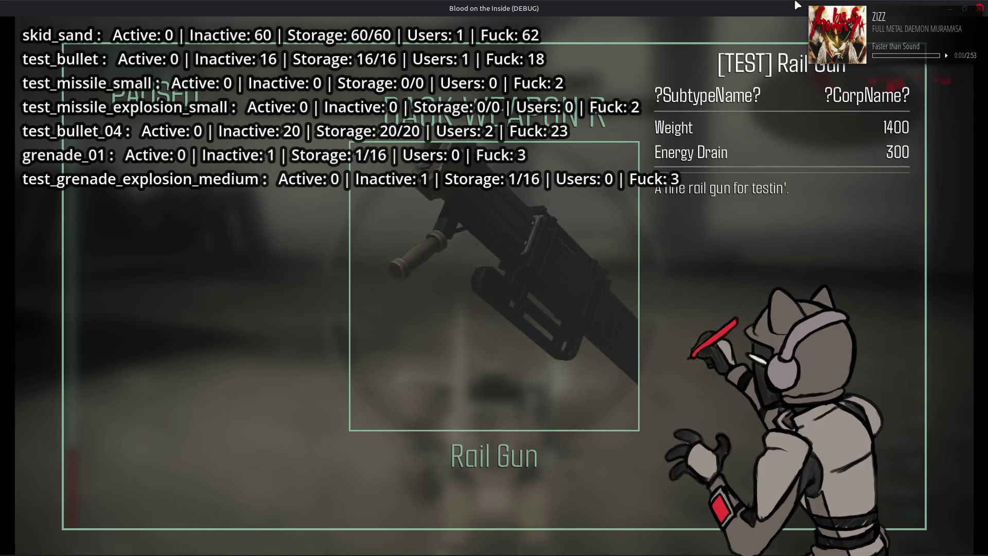
{"action": "key", "text": "Left"}
{"action": "key", "text": "Right"}
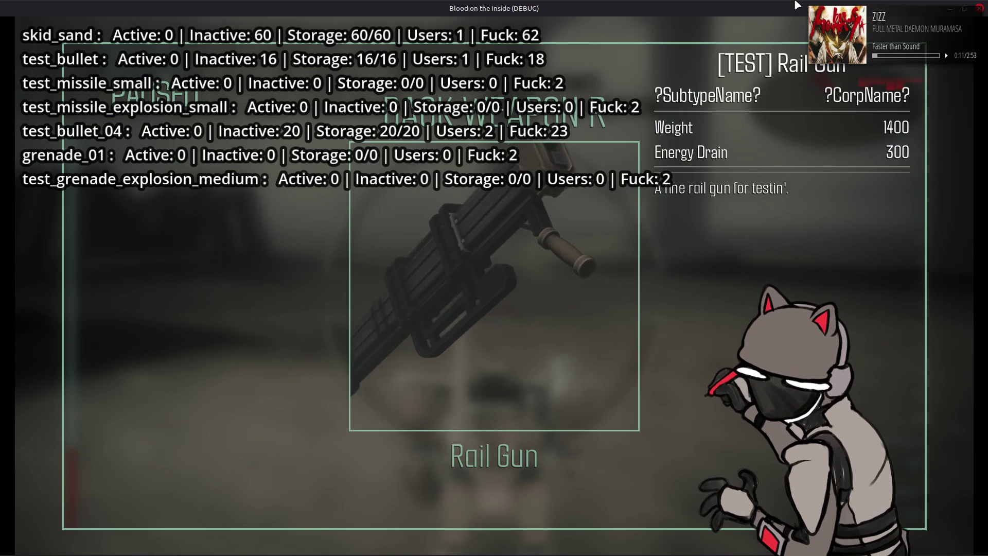
{"action": "key", "text": "Escape"}
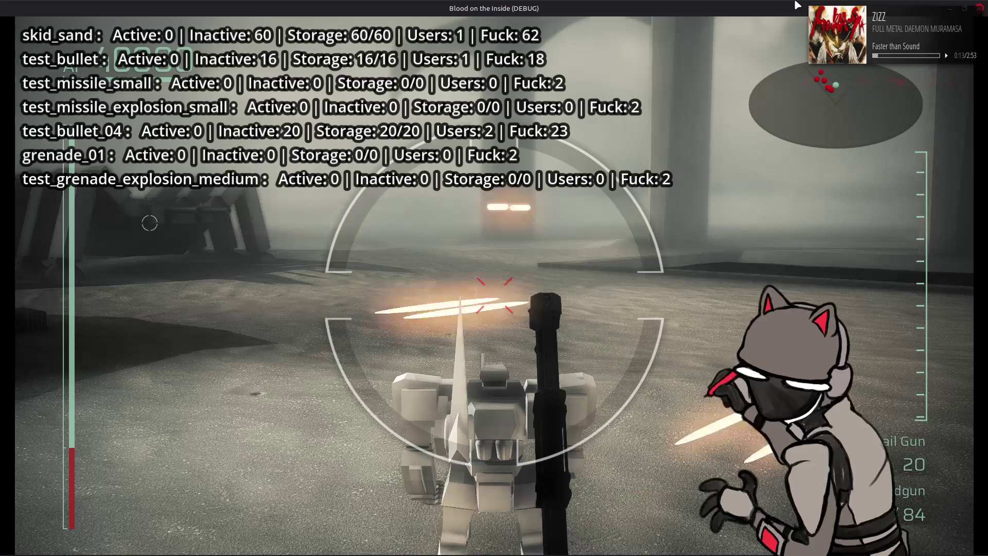
{"action": "left_click", "coordinate": [979, 8]}
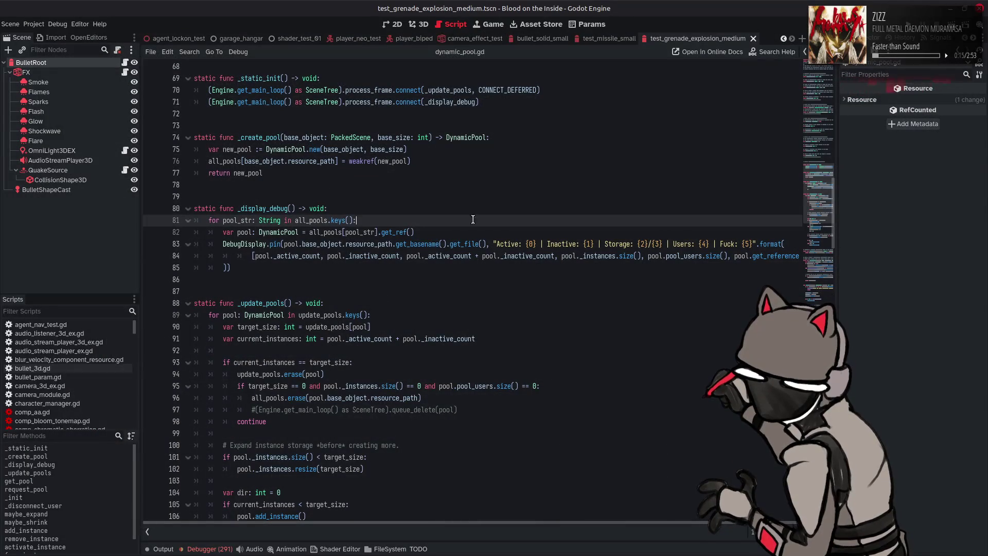
Step: Select update_pools on line 90 to read its doc tooltip, then move to blank line 87
{"action": "double_click", "coordinate": [328, 327]}
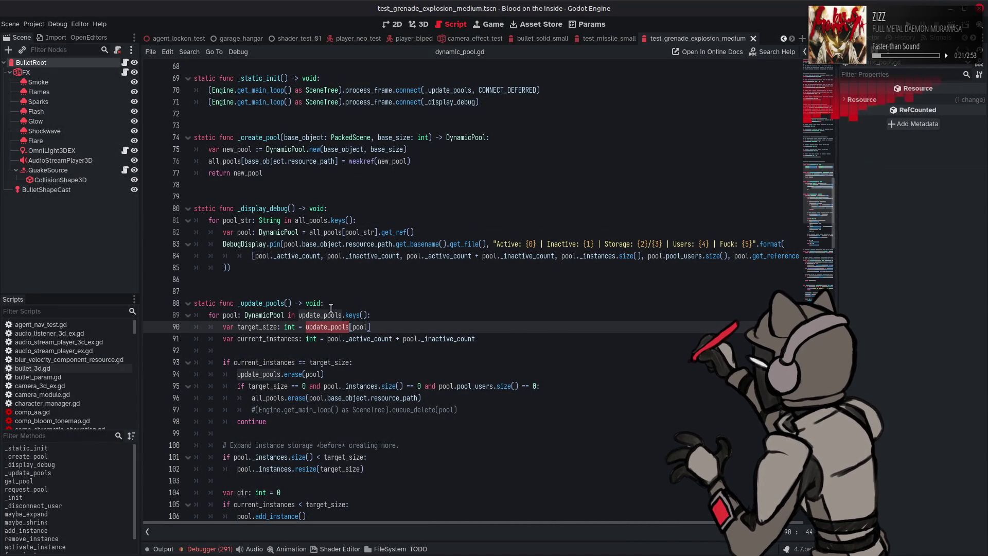
{"action": "mouse_move", "coordinate": [325, 314]}
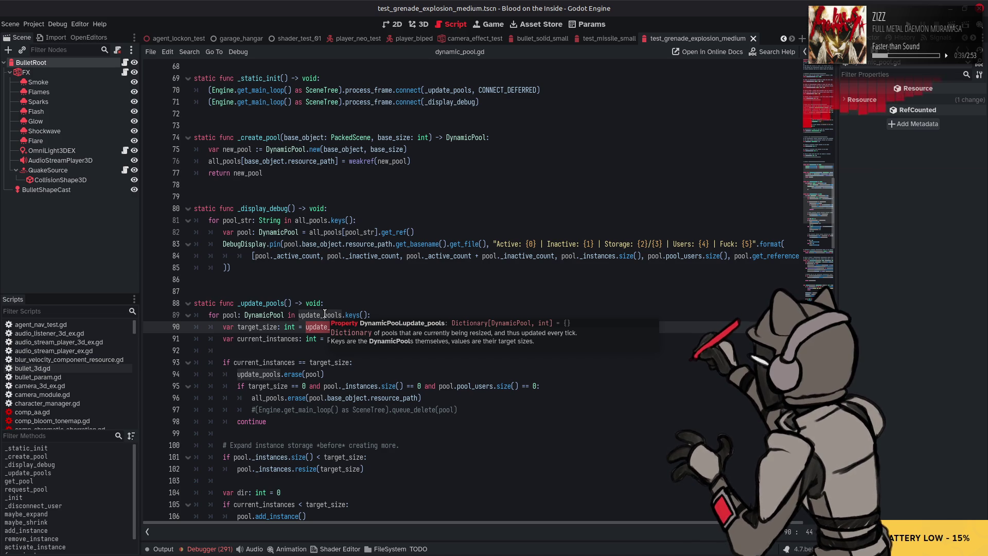
{"action": "left_click", "coordinate": [584, 292]}
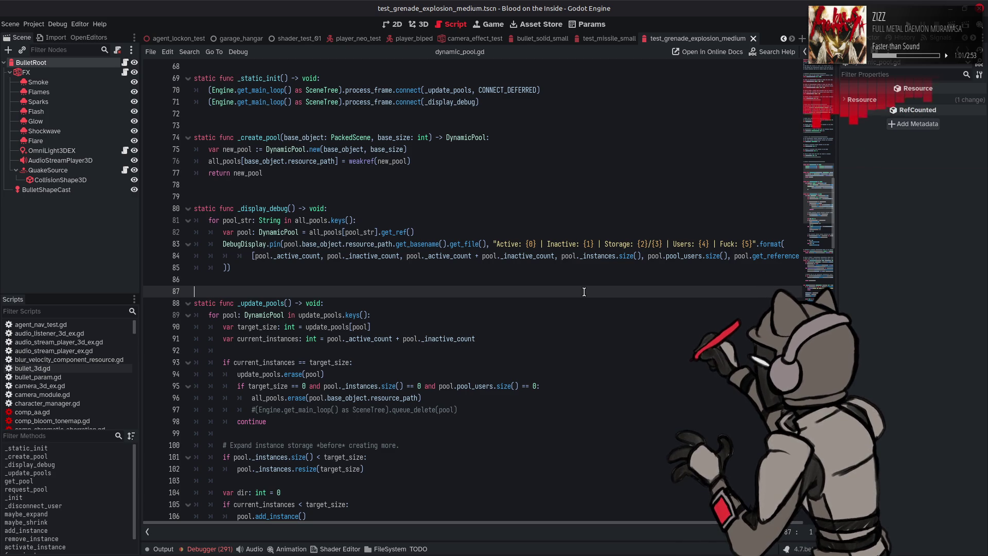
{"action": "key", "text": "Up"}
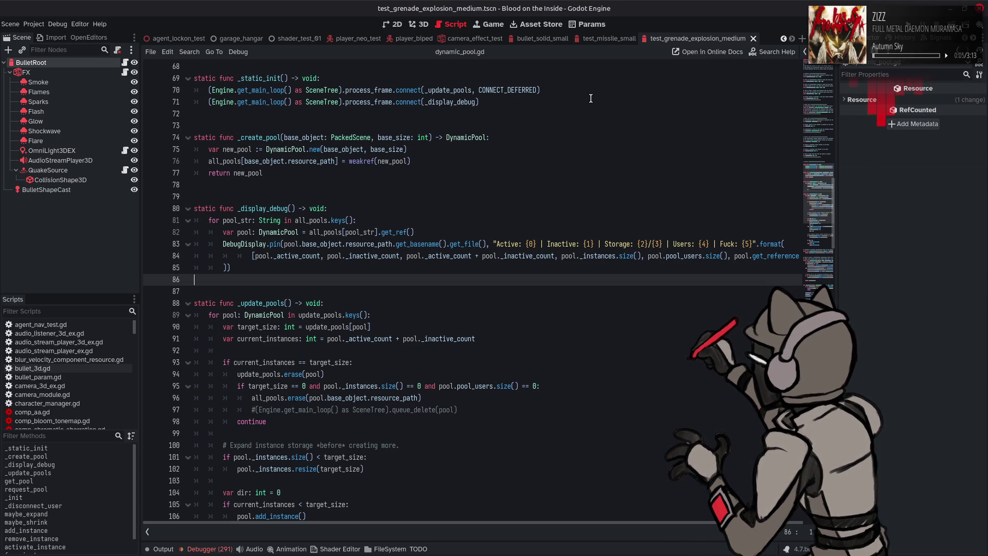
Step: Select update_pools on line 89 and search dynamic_pool.gd for all its occurrences
{"action": "left_click", "coordinate": [324, 315]}
{"action": "double_click", "coordinate": [323, 315]}
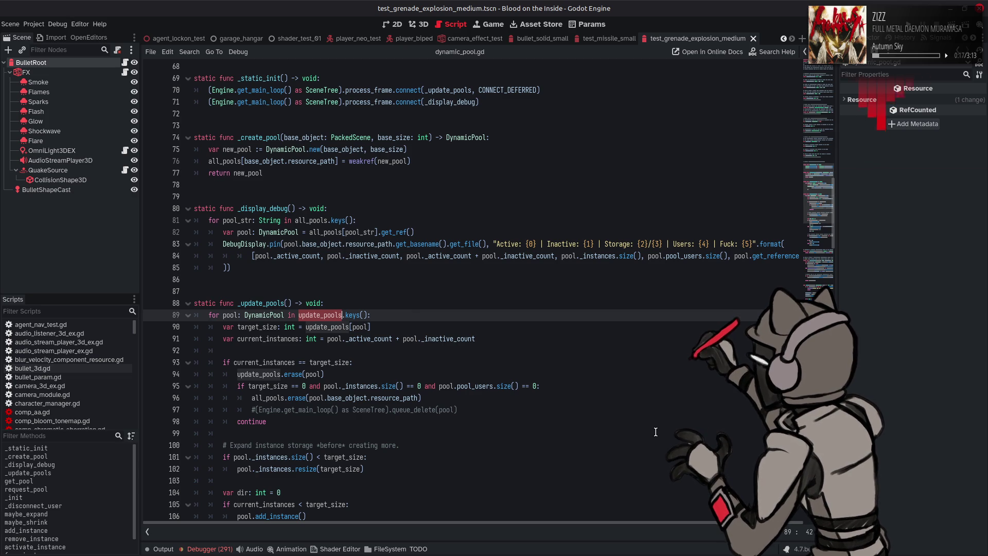
{"action": "key", "text": "ctrl+f"}
Step: Step through the update_pools matches, past line 178, to the growth assignment in maybe_expand
{"action": "left_click", "coordinate": [711, 532]}
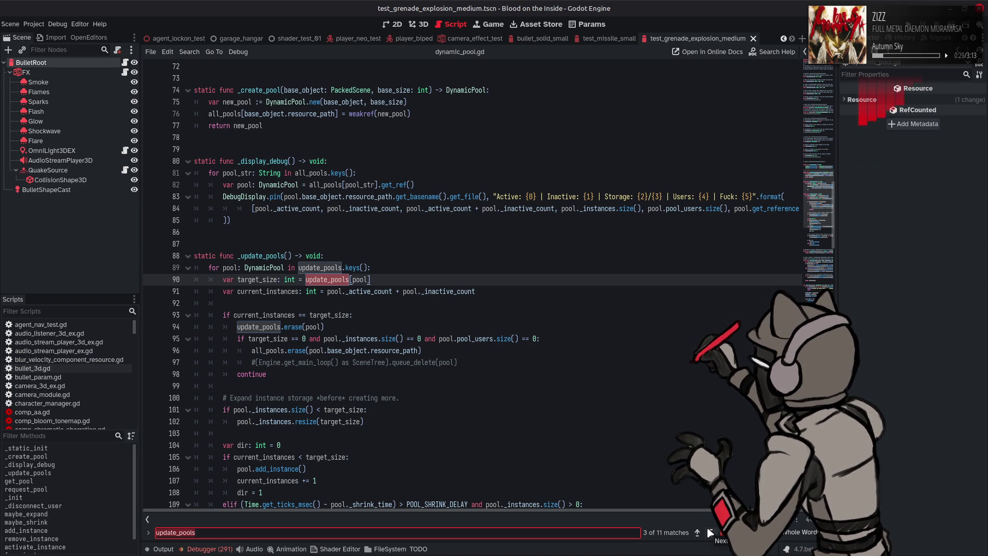
{"action": "scroll", "coordinate": [712, 535], "scroll_direction": "down", "scroll_amount": 1}
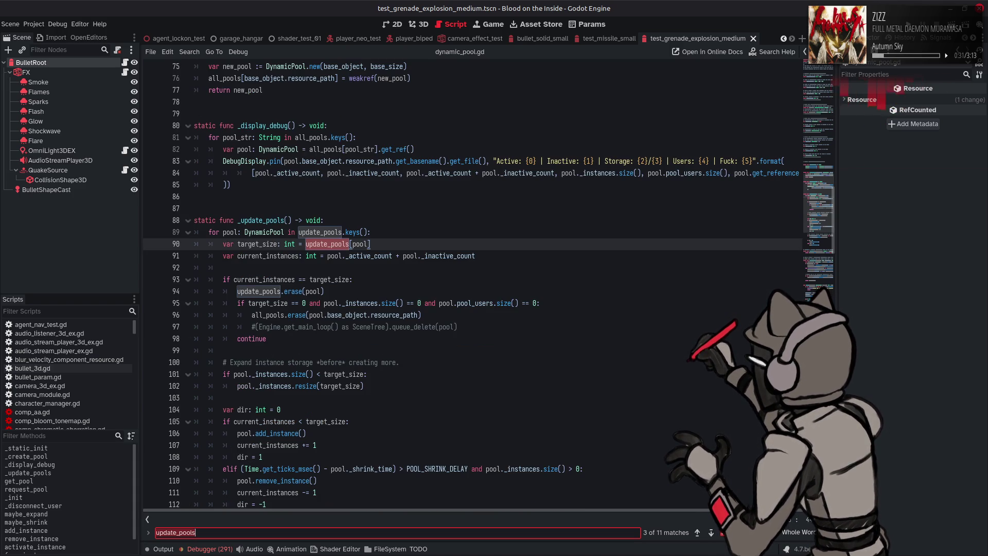
{"action": "left_click", "coordinate": [712, 536]}
{"action": "left_click", "coordinate": [712, 535]}
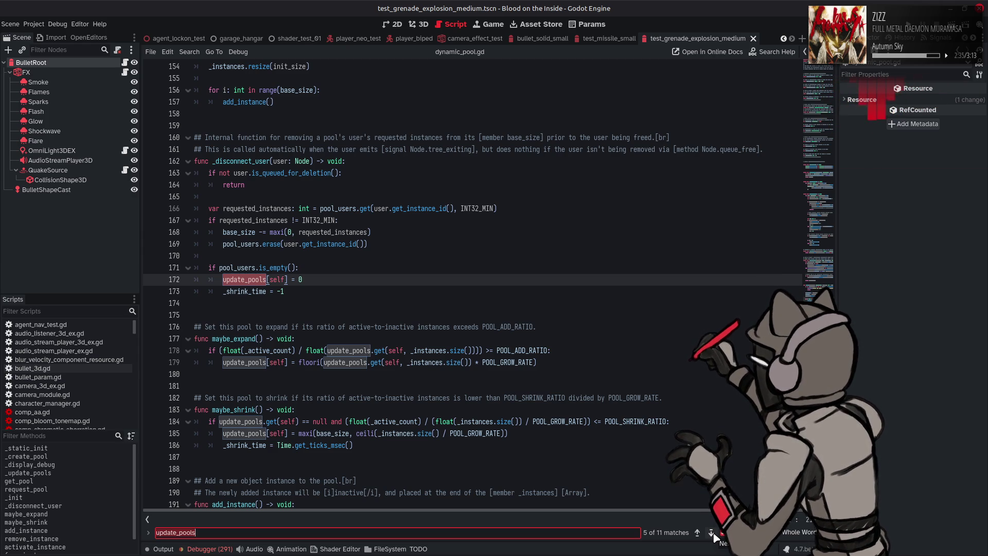
{"action": "left_click", "coordinate": [712, 533]}
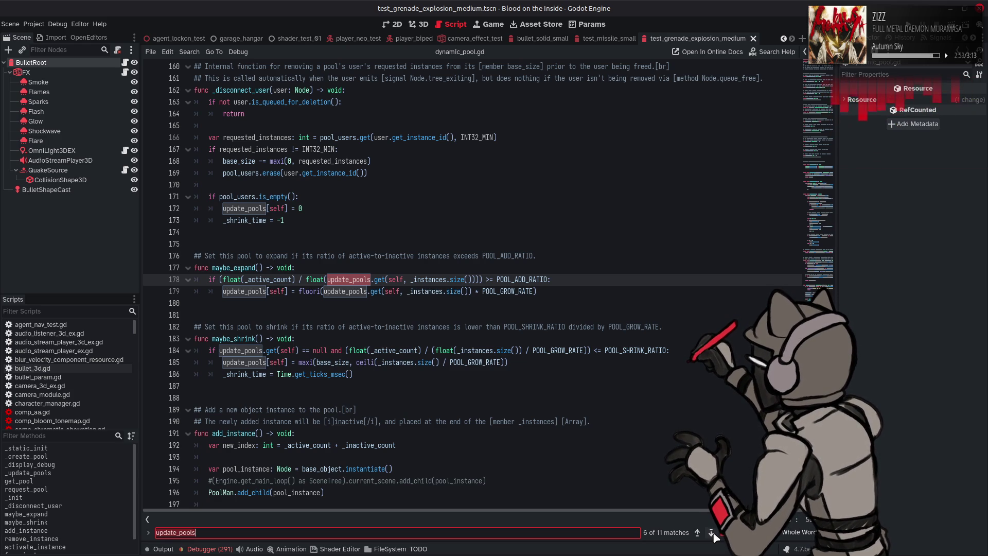
{"action": "left_click", "coordinate": [712, 533]}
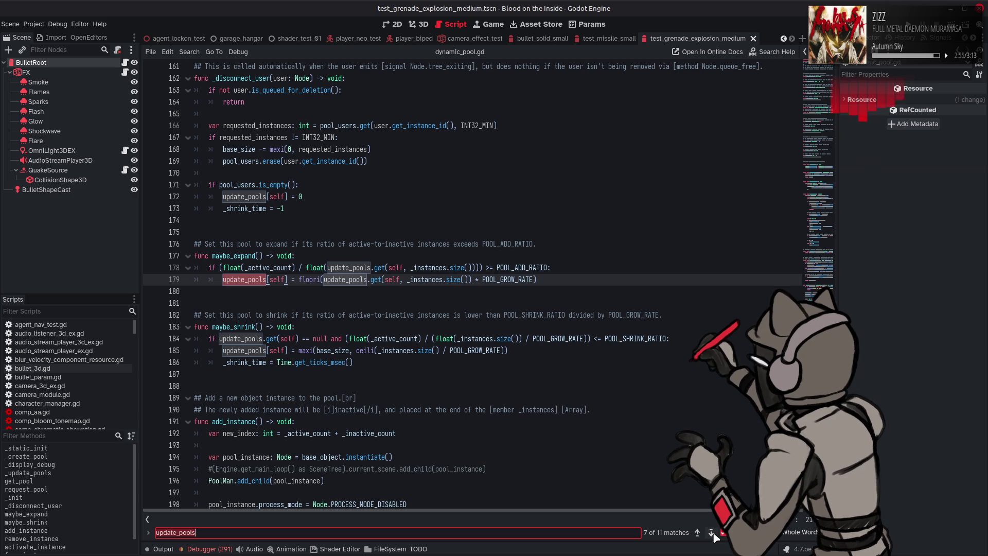